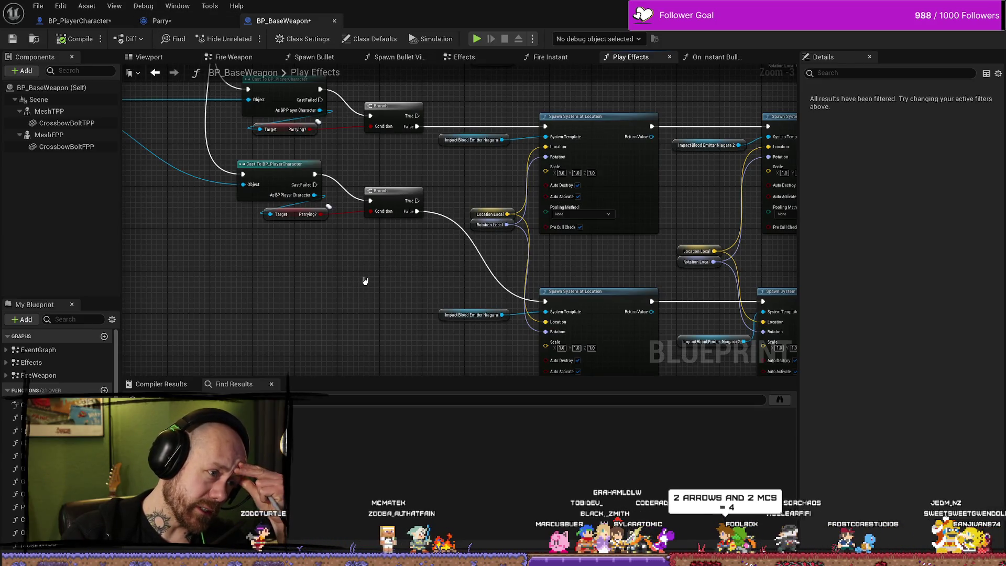
- Pan BP_BaseWeapon's Play Effects graph across the parry branches and Spawn System at Location nodes
mouse_move(350, 279)
mouse_down()
mouse_move(378, 312)
mouse_move(433, 304)
mouse_move(422, 301)
mouse_up()
drag(562, 299, 512, 311)
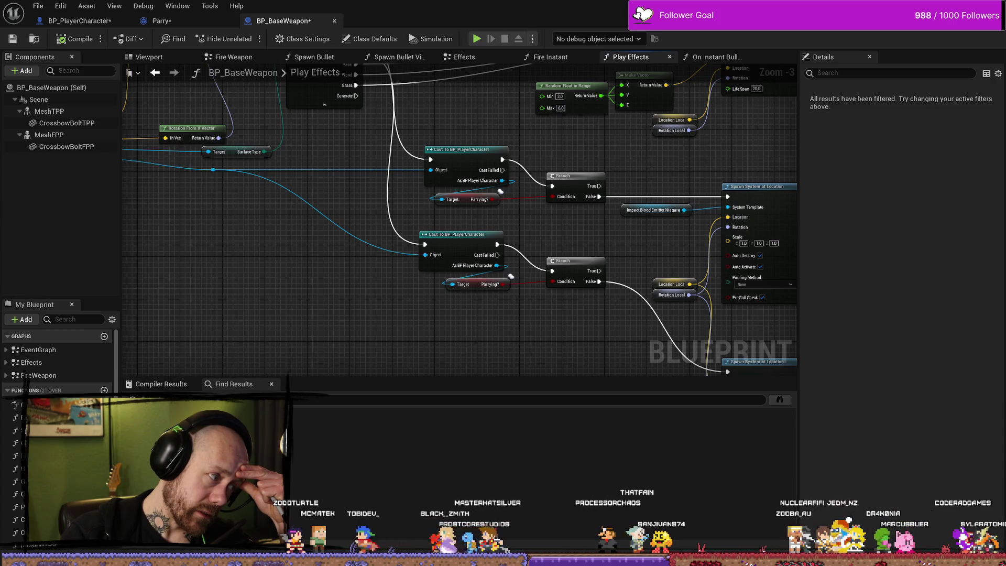
mouse_move(242, 315)
mouse_down()
mouse_move(348, 276)
mouse_move(270, 234)
mouse_move(227, 260)
mouse_move(166, 237)
mouse_up()
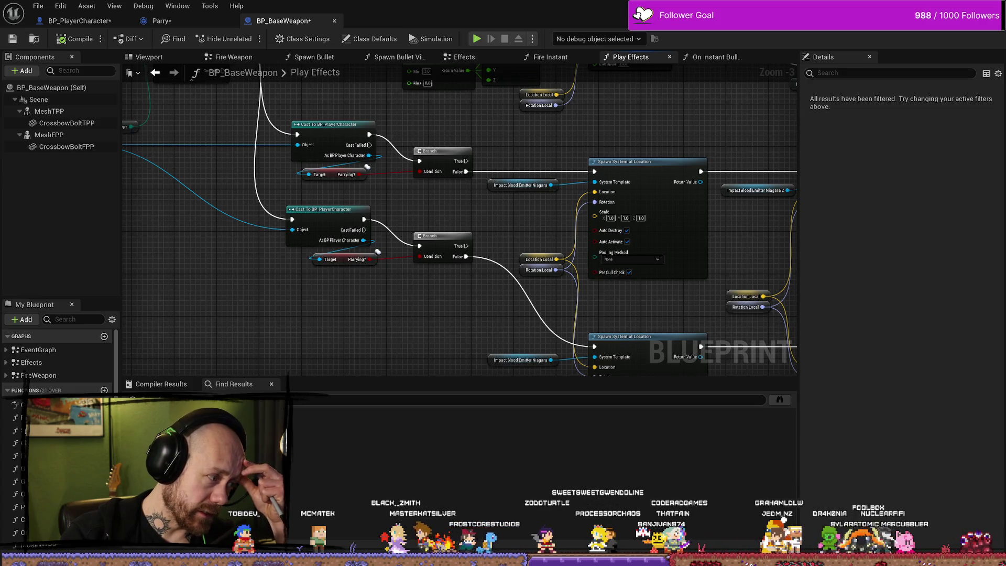
drag(342, 352, 304, 347)
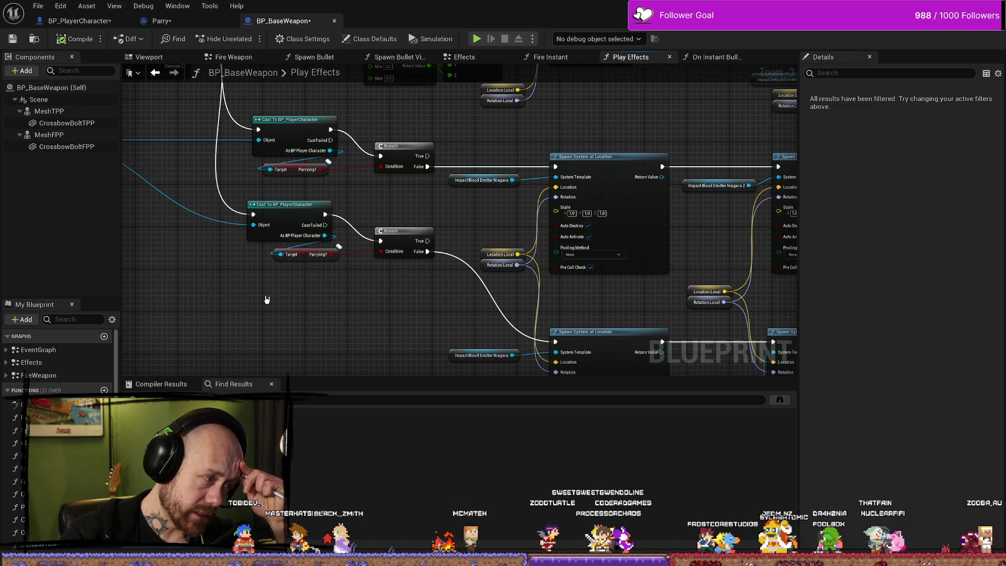
drag(318, 303, 308, 314)
drag(587, 304, 325, 298)
- Select and deselect the lower cast and Parrying? nodes, then bring up the Parry blueprint
drag(269, 220, 264, 207)
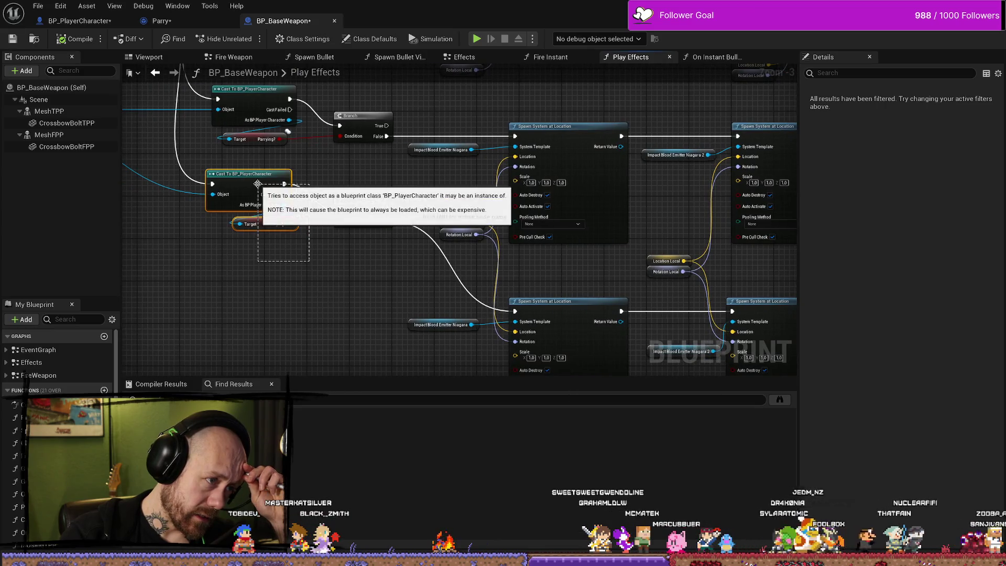
drag(293, 281, 309, 295)
click(368, 182)
drag(368, 183, 362, 248)
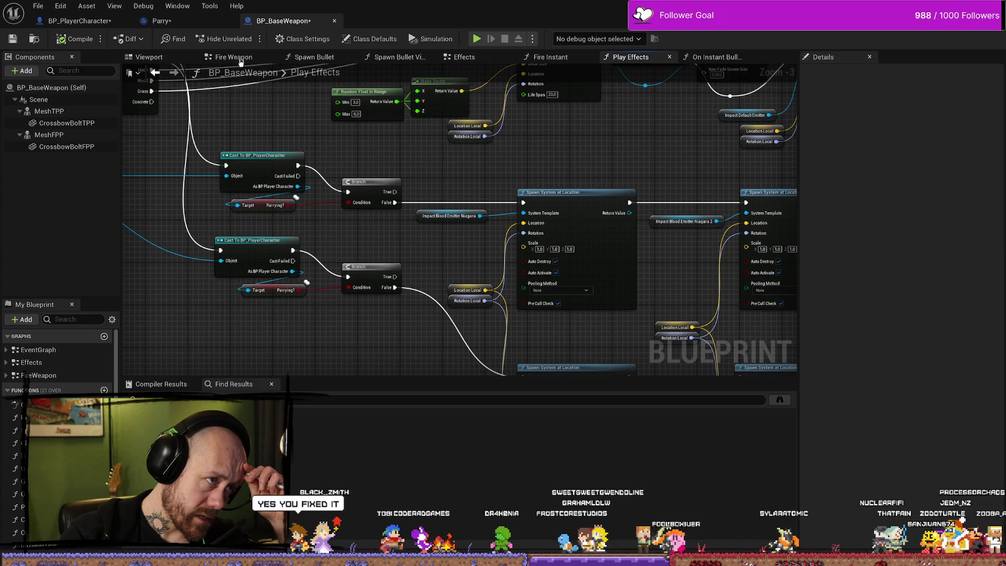
click(204, 28)
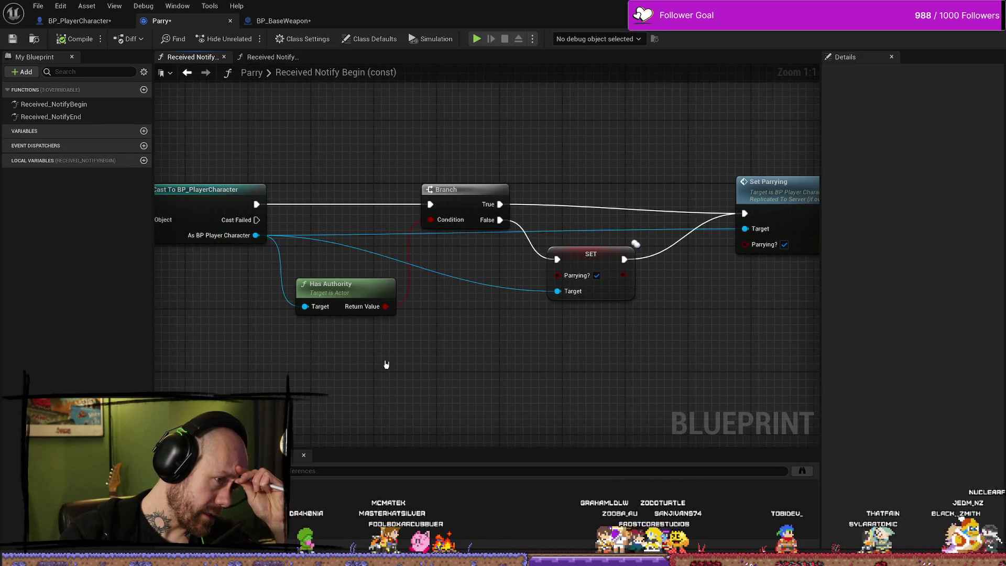
- Zoom the Parry graph out and back in, then go to BP_PlayerCharacter's Melee Attack graph
scroll(367, 362, down, 4)
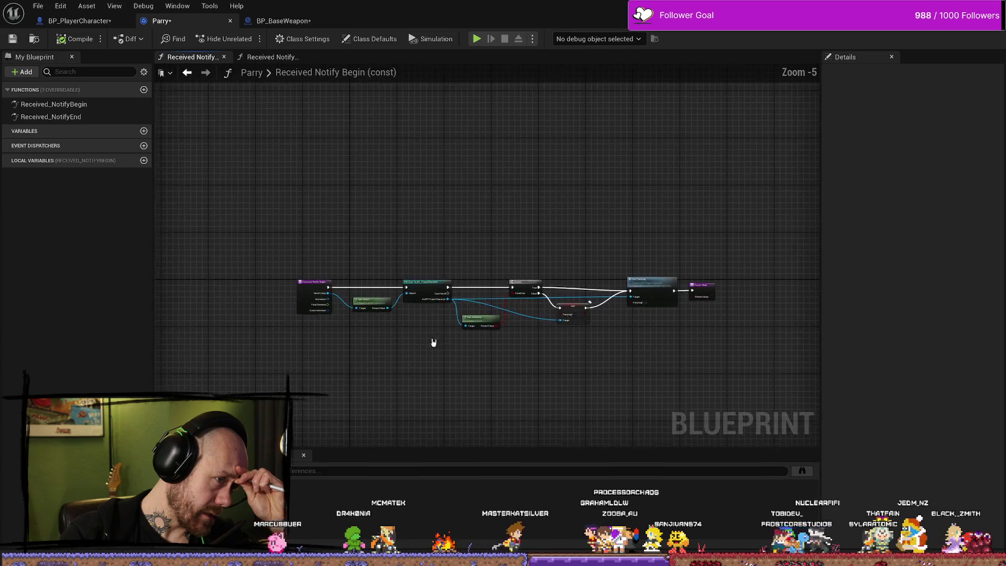
scroll(408, 329, up, 4)
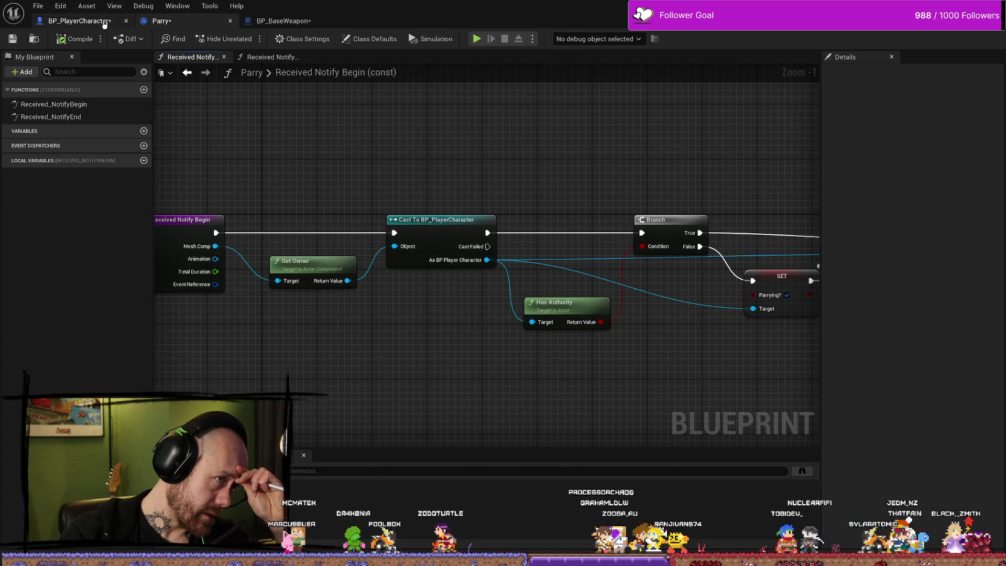
click(108, 21)
scroll(608, 173, up, 3)
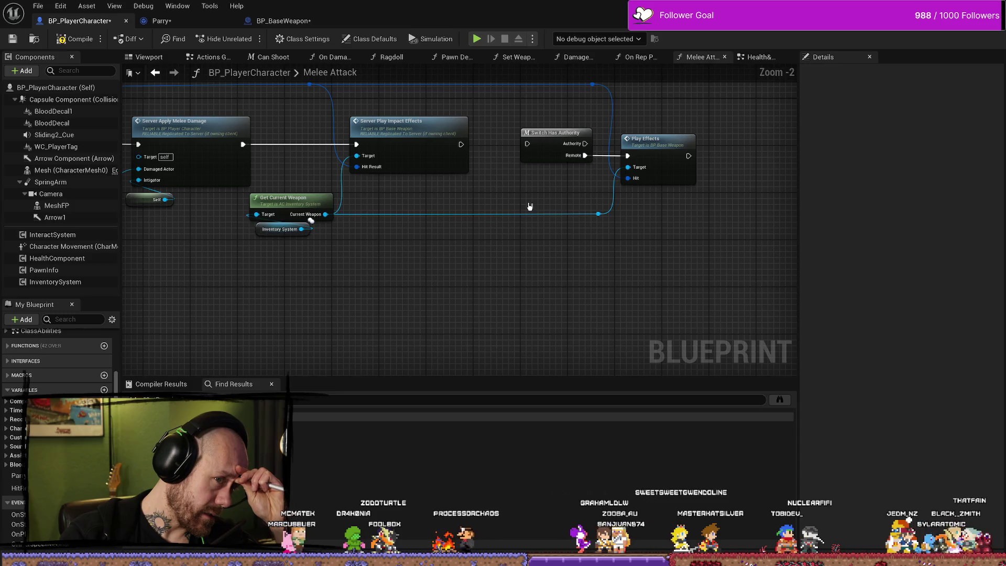
- Pan the Melee Attack graph slightly, then switch to the Epic Games Launcher
drag(524, 202, 515, 281)
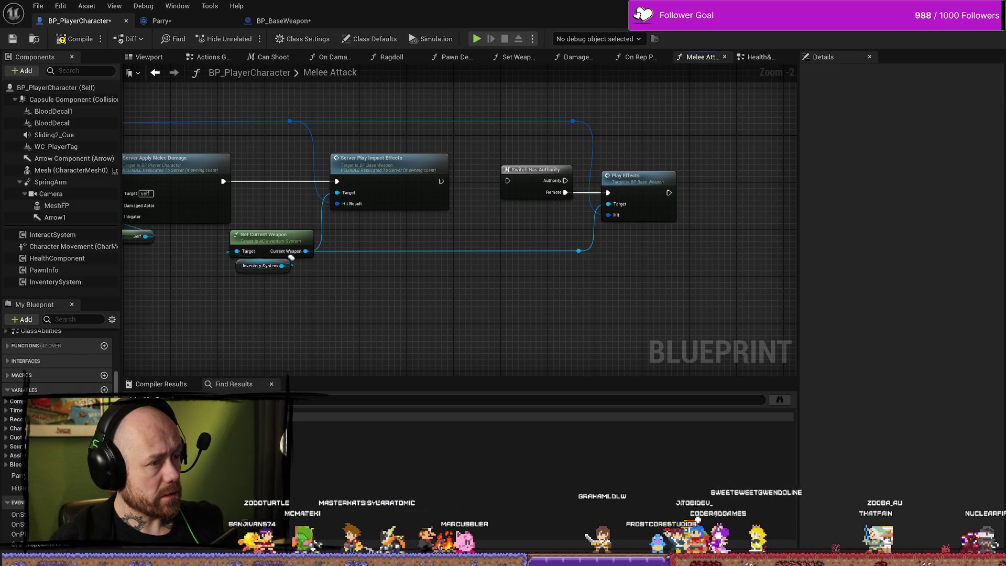
key(alt+Tab)
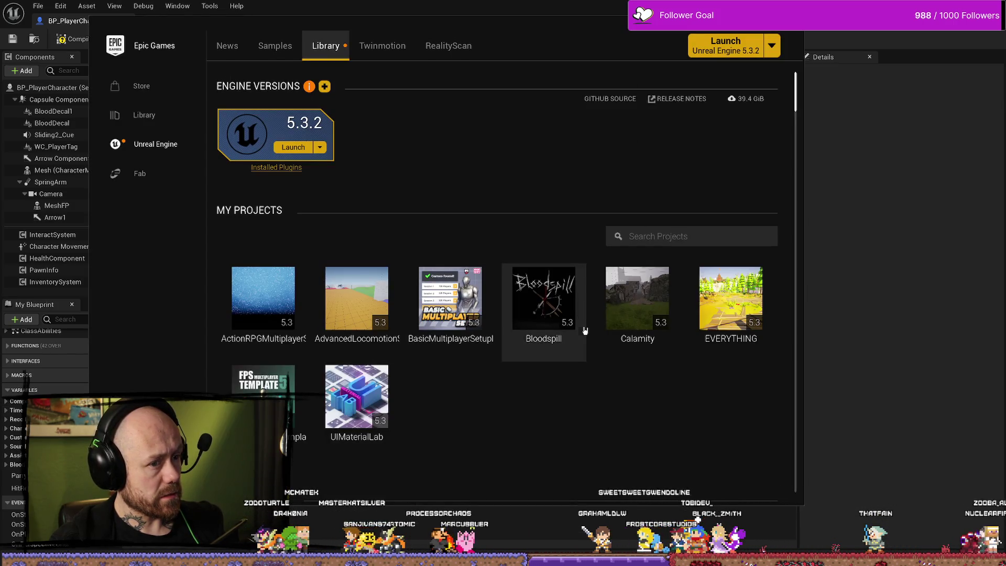
- Launch the Bloodspill project from the Library and move the launcher window mostly off-screen
double_click(545, 292)
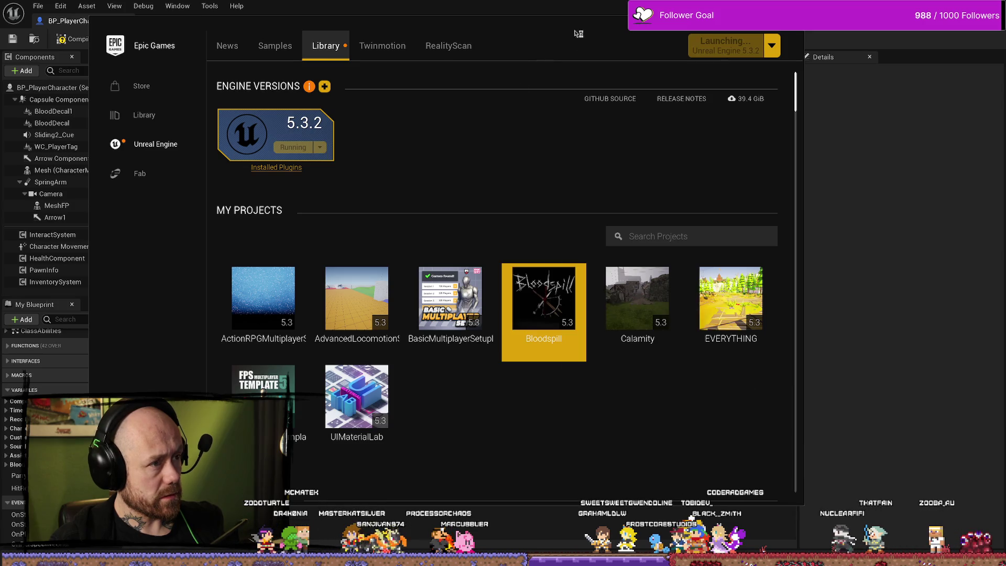
drag(579, 33, 664, 45)
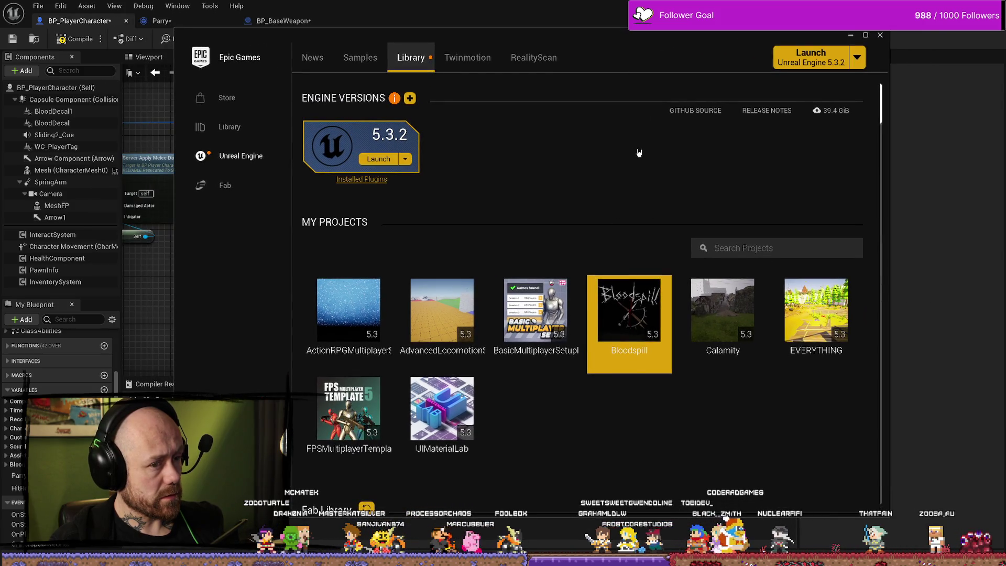
mouse_move(792, 35)
mouse_down()
mouse_move(962, 51)
mouse_move(114, 85)
mouse_move(0, 72)
mouse_up()
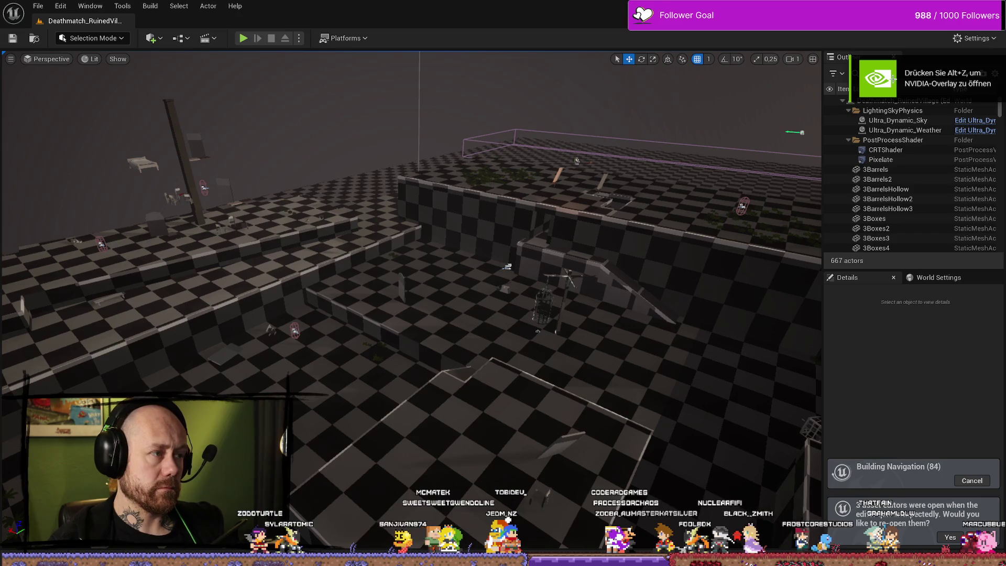
- Reopen the previously open blueprint editors and pan to the Is Valid and Get Current Weapon nodes
click(950, 537)
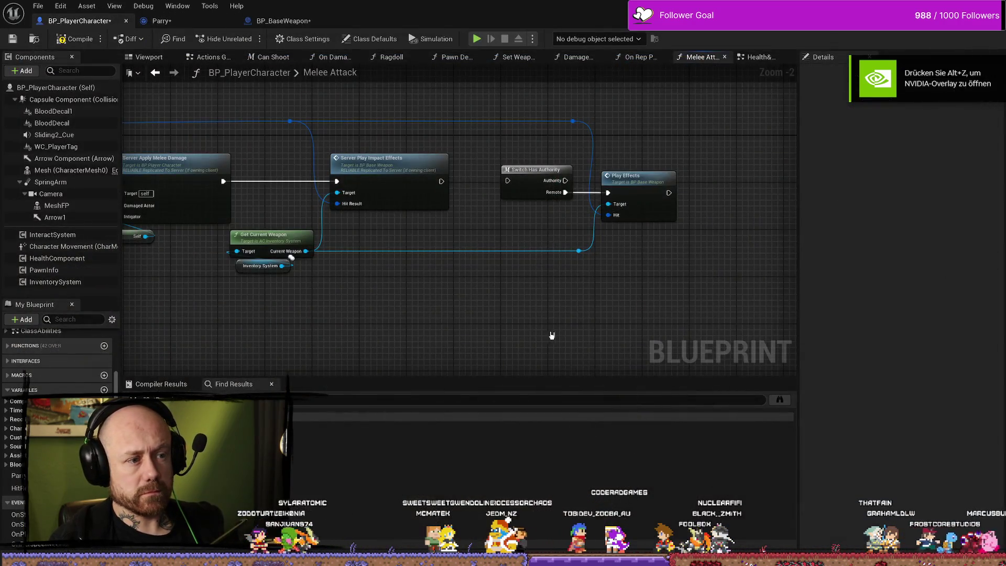
mouse_move(451, 283)
mouse_down()
mouse_move(608, 249)
mouse_move(634, 221)
mouse_move(460, 285)
mouse_move(339, 195)
mouse_up()
mouse_move(563, 266)
mouse_down()
mouse_move(552, 267)
mouse_move(602, 258)
mouse_up()
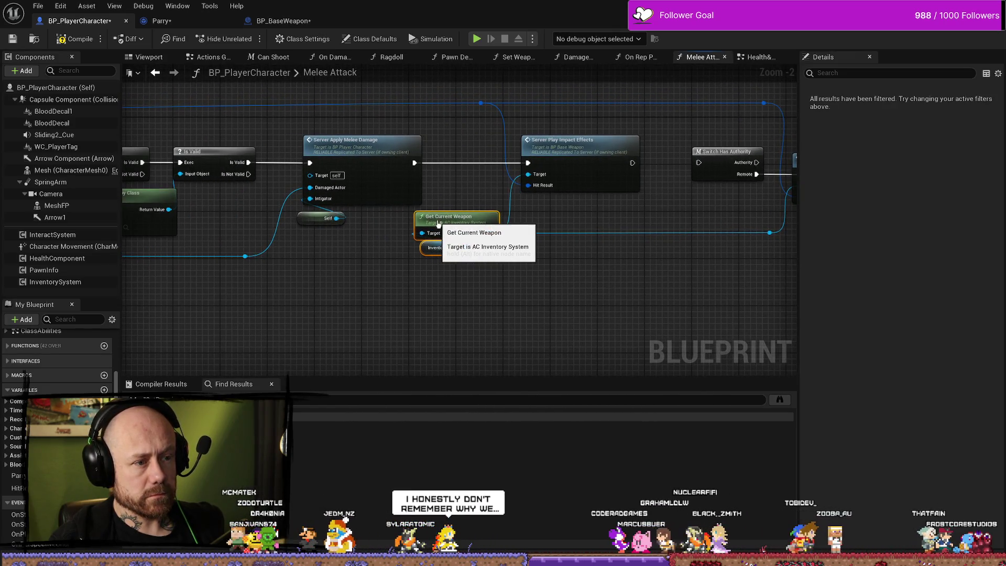
- Move Server Play Impact Effects and Get Current Weapon rightward, then open Server_PlayImpactEffects' definition
ctrl+click(556, 157)
mouse_move(530, 142)
mouse_down()
mouse_move(581, 142)
mouse_move(559, 141)
mouse_up()
drag(624, 223, 576, 224)
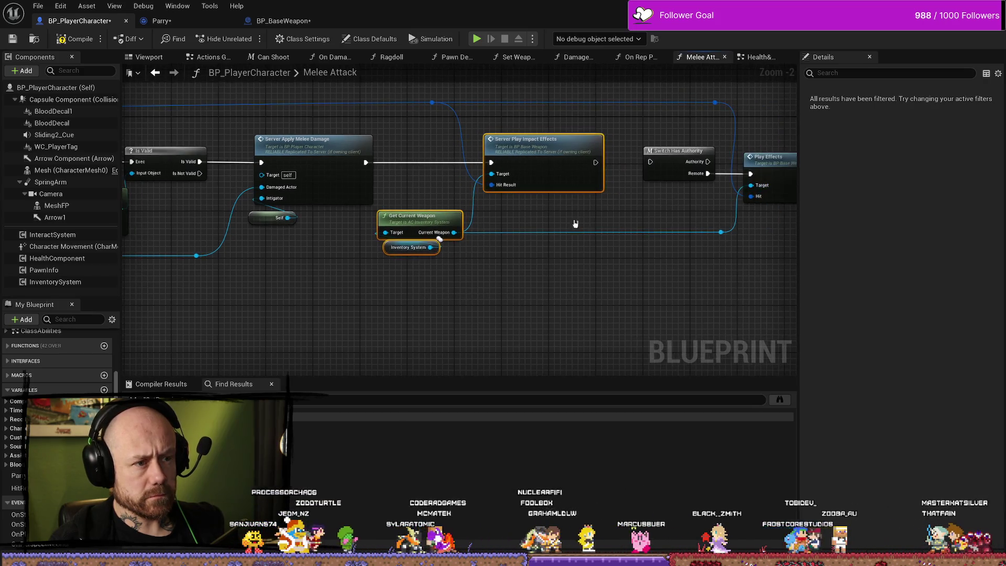
click(577, 294)
scroll(639, 227, up, 1)
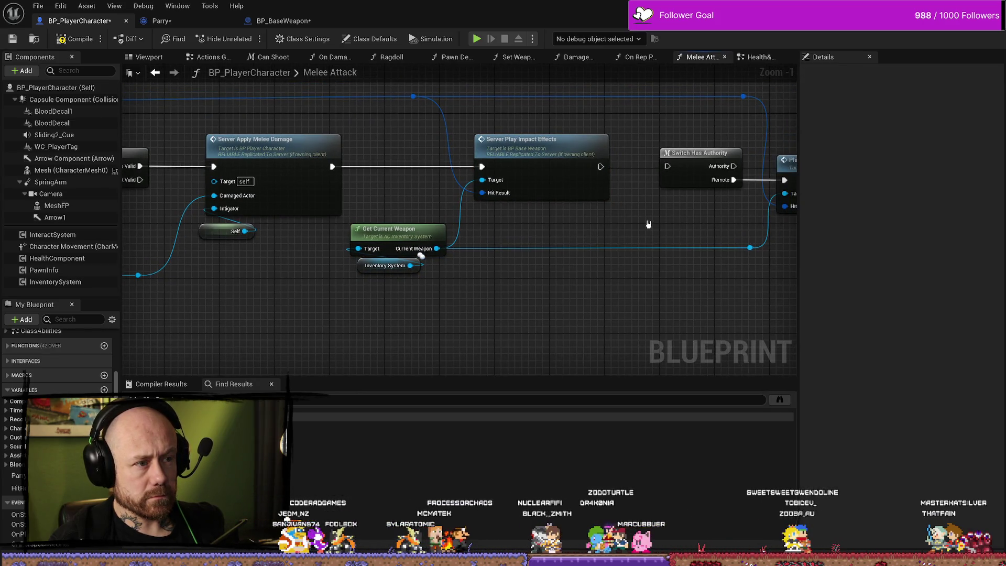
drag(648, 224, 586, 214)
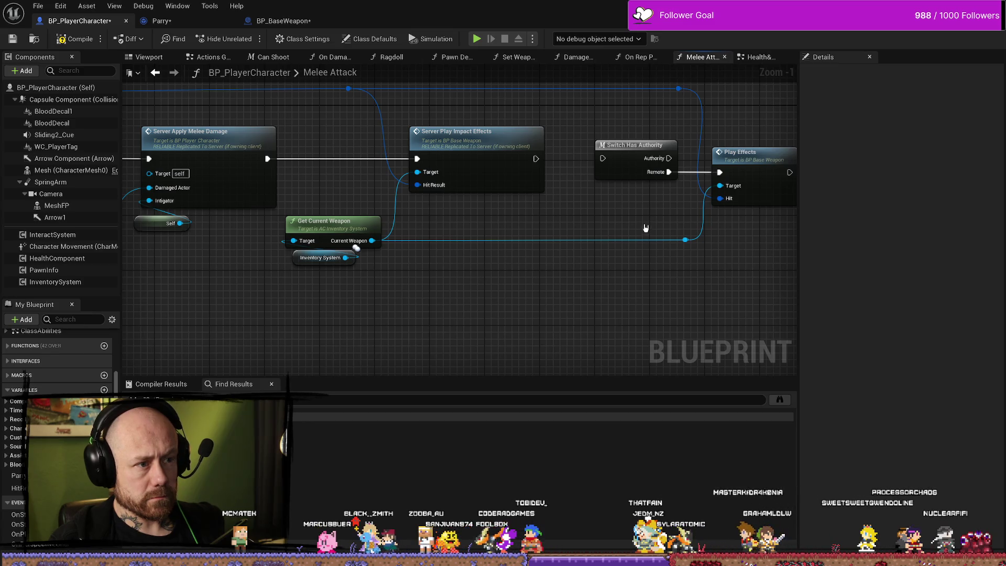
double_click(468, 133)
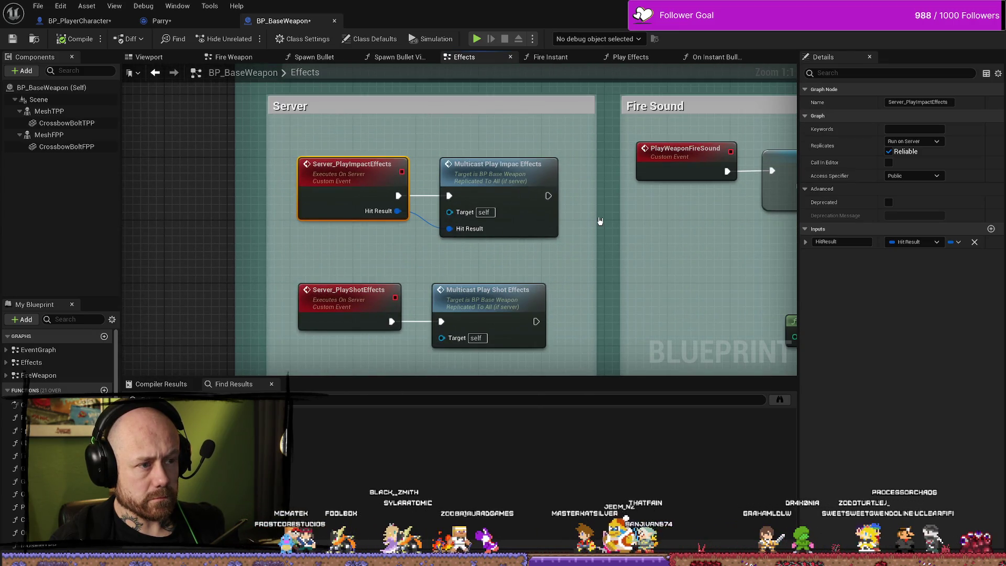
- Pan BP_BaseWeapon's Effects graph to the Play Impact Effects section and its Play Effects call
scroll(601, 220, down, 2)
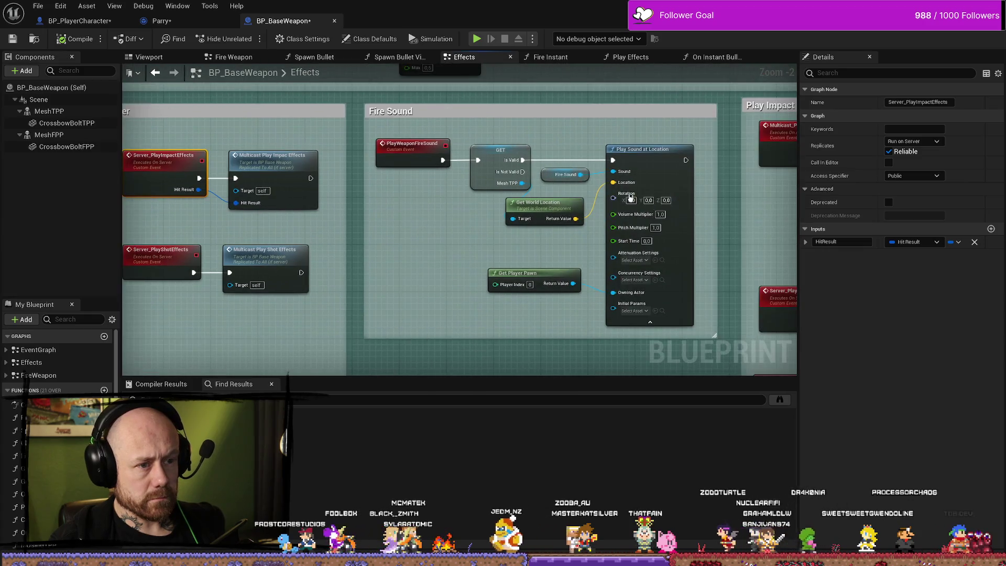
drag(560, 198, 207, 198)
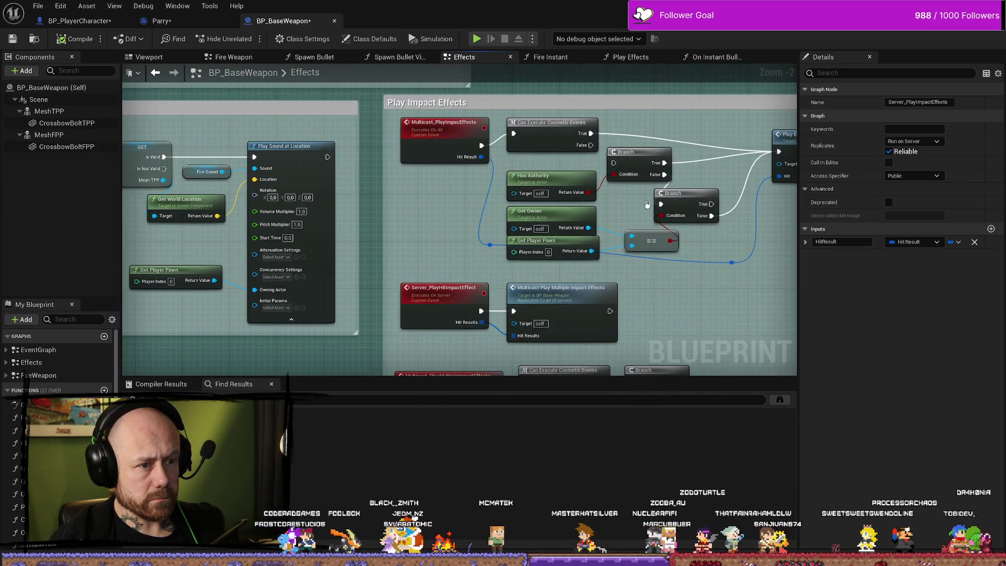
scroll(592, 209, up, 2)
drag(592, 209, 563, 214)
drag(442, 186, 398, 169)
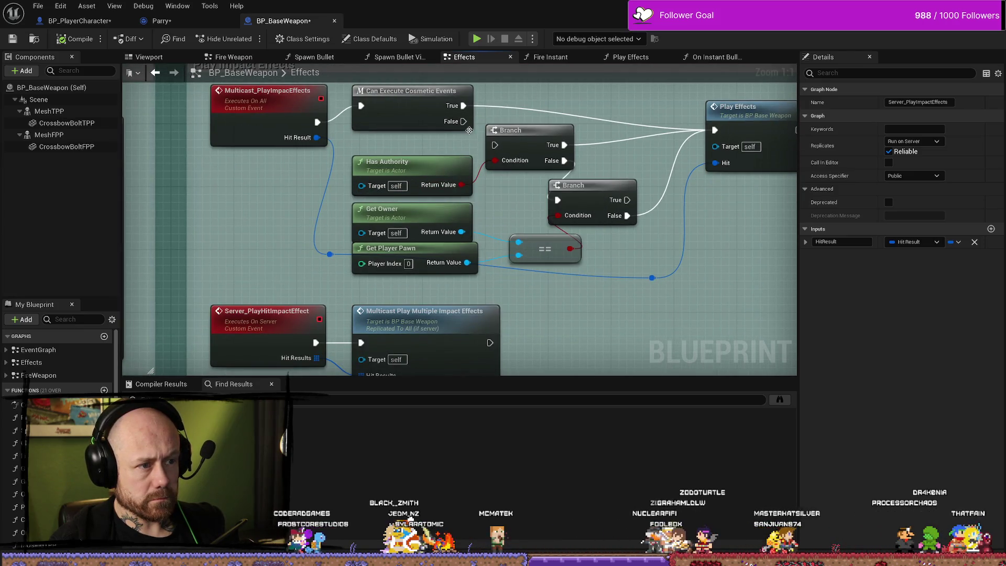
drag(517, 195, 464, 192)
drag(385, 197, 410, 198)
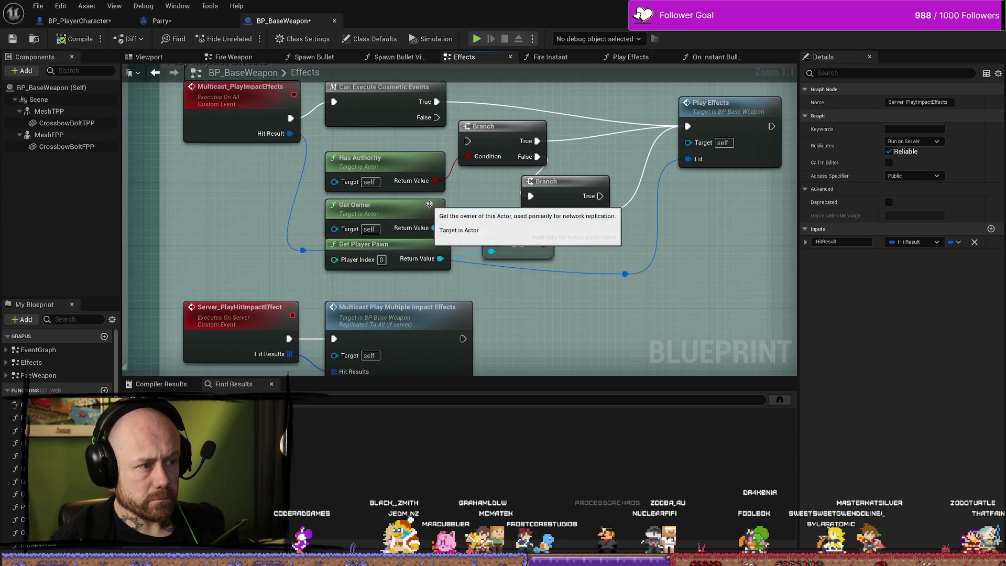
drag(487, 203, 487, 195)
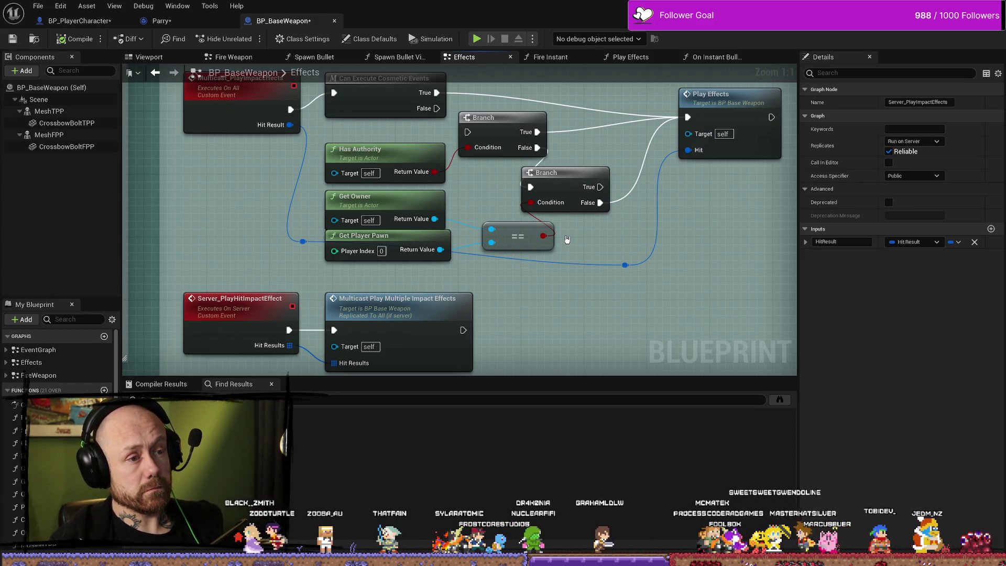
- Inspect the Get Owner and Get Player Pawn nodes, then open the Play Effects function graph
drag(476, 204, 445, 251)
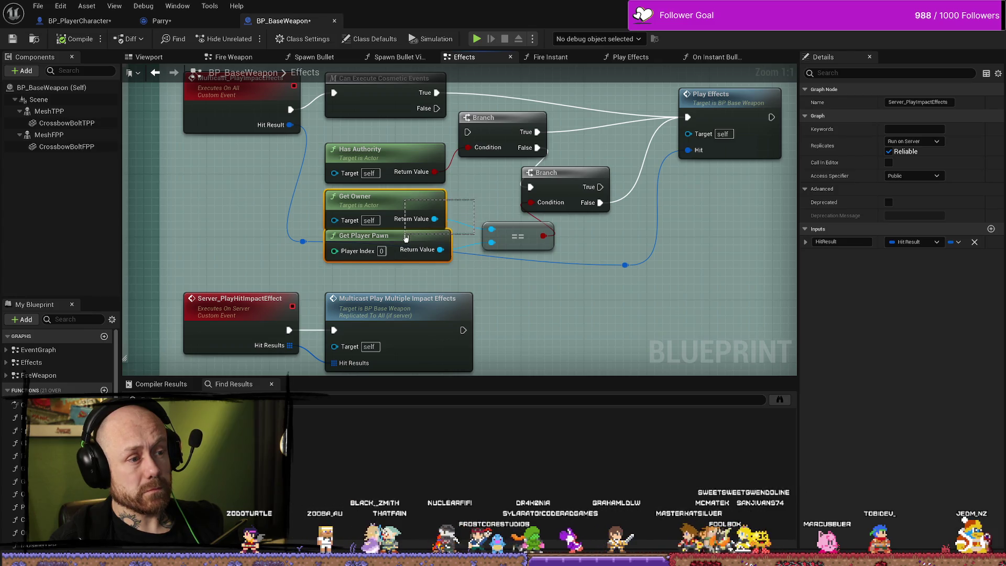
click(603, 241)
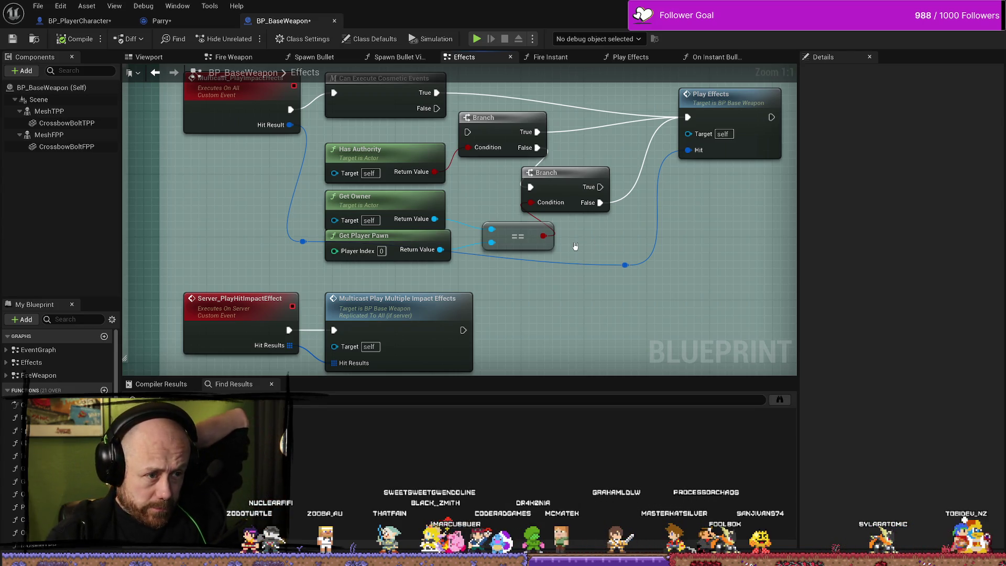
scroll(627, 281, down, 2)
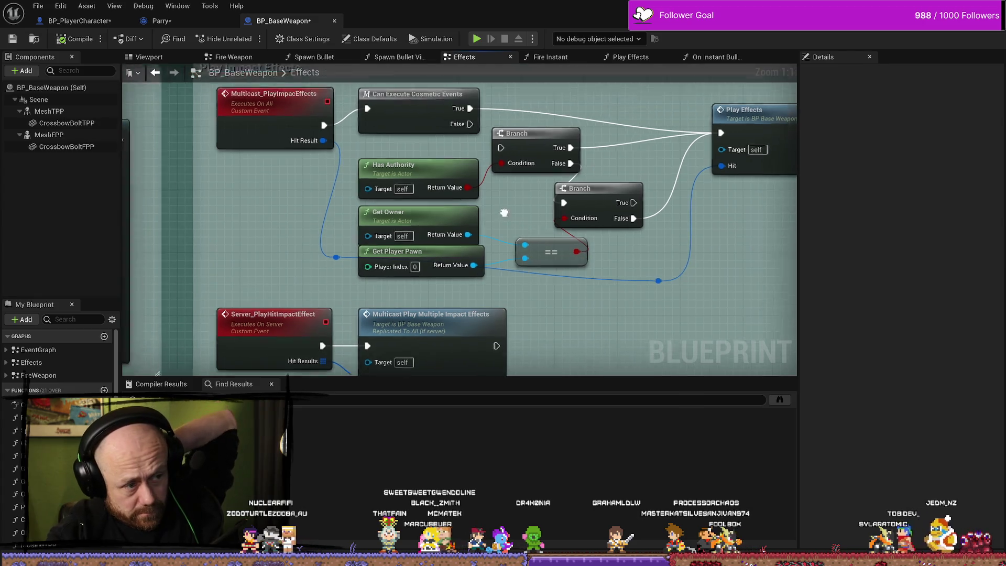
scroll(386, 193, up, 2)
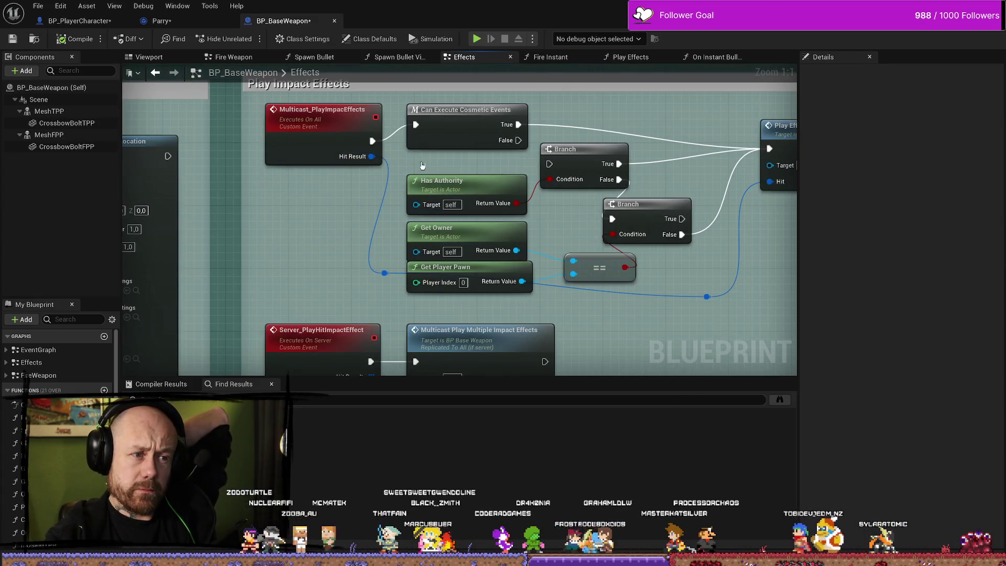
drag(497, 162, 318, 166)
double_click(634, 135)
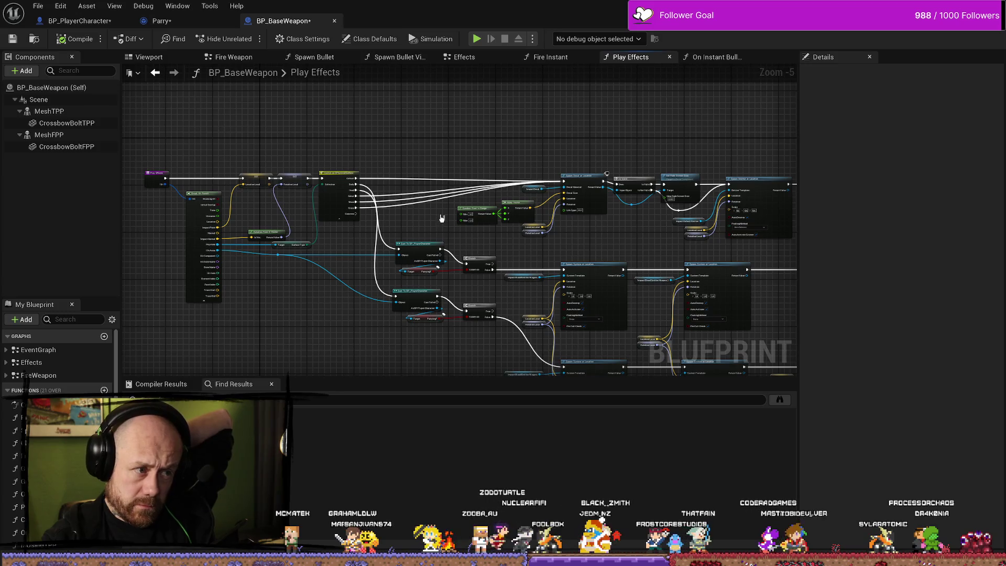
scroll(441, 217, up, 2)
scroll(474, 218, down, 2)
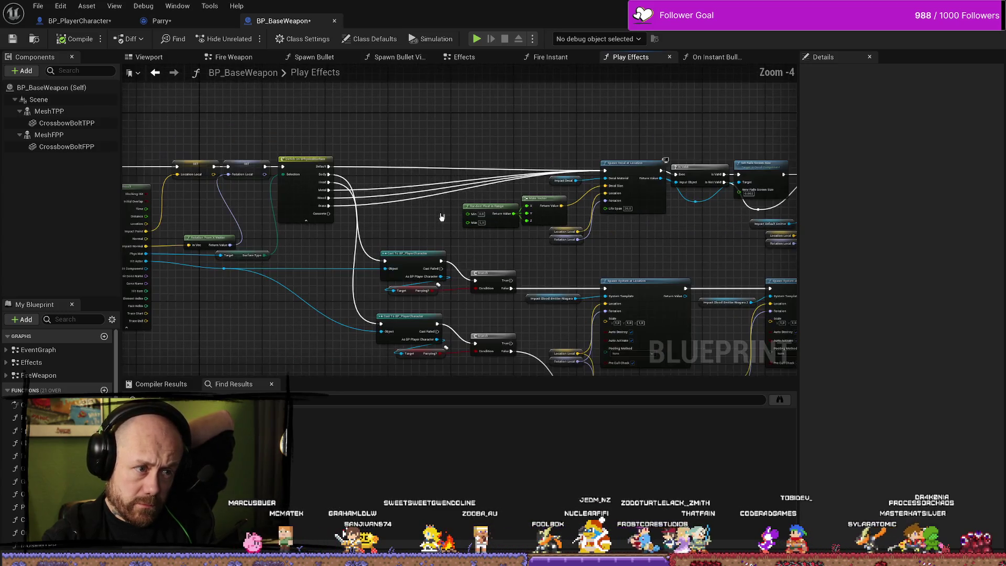
scroll(478, 220, up, 1)
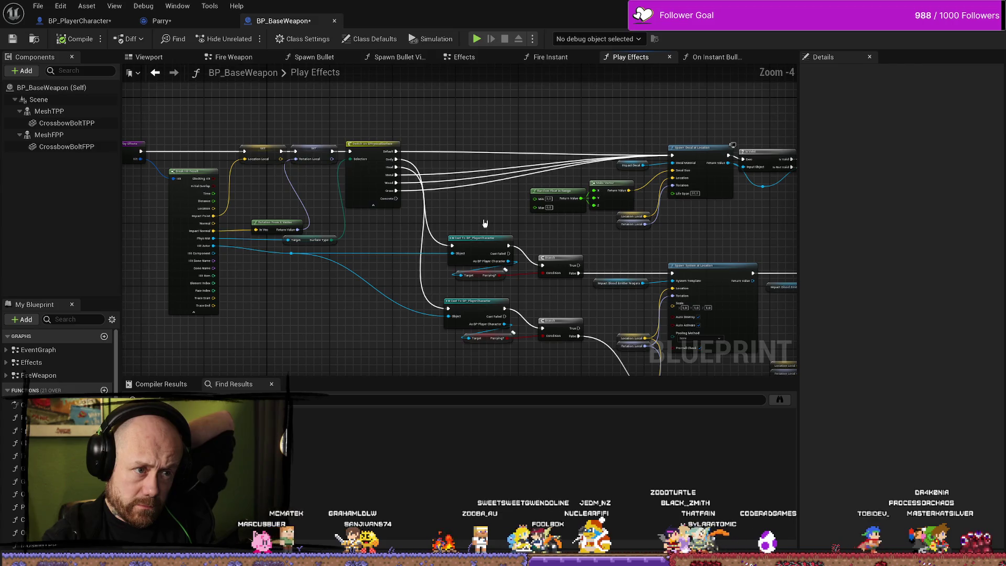
drag(742, 241, 688, 238)
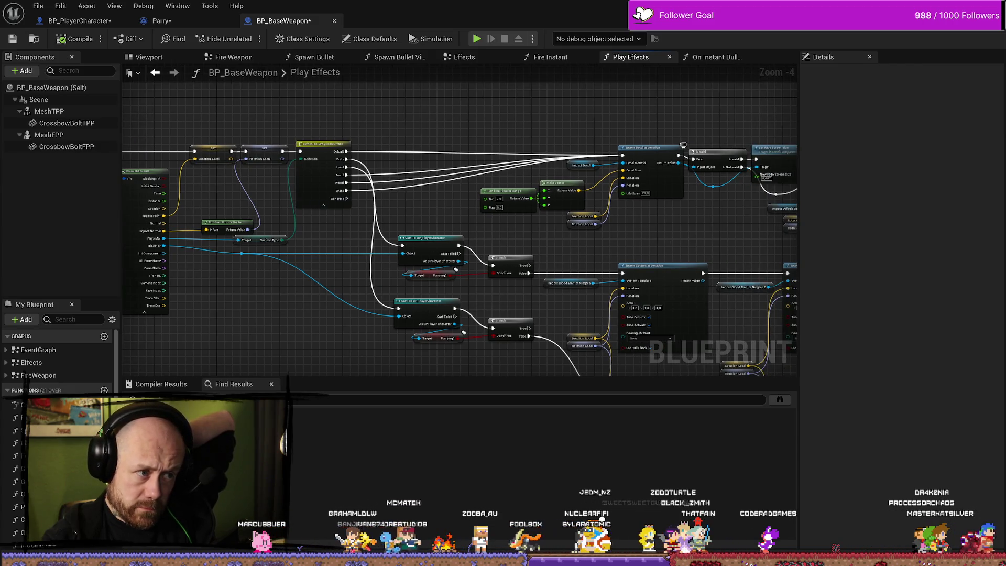
scroll(674, 225, up, 3)
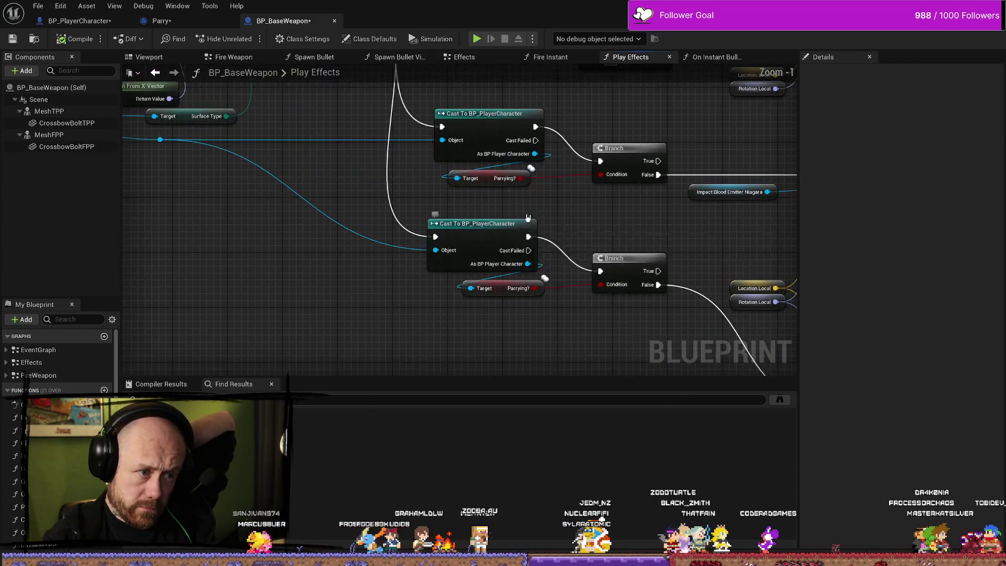
drag(527, 217, 525, 239)
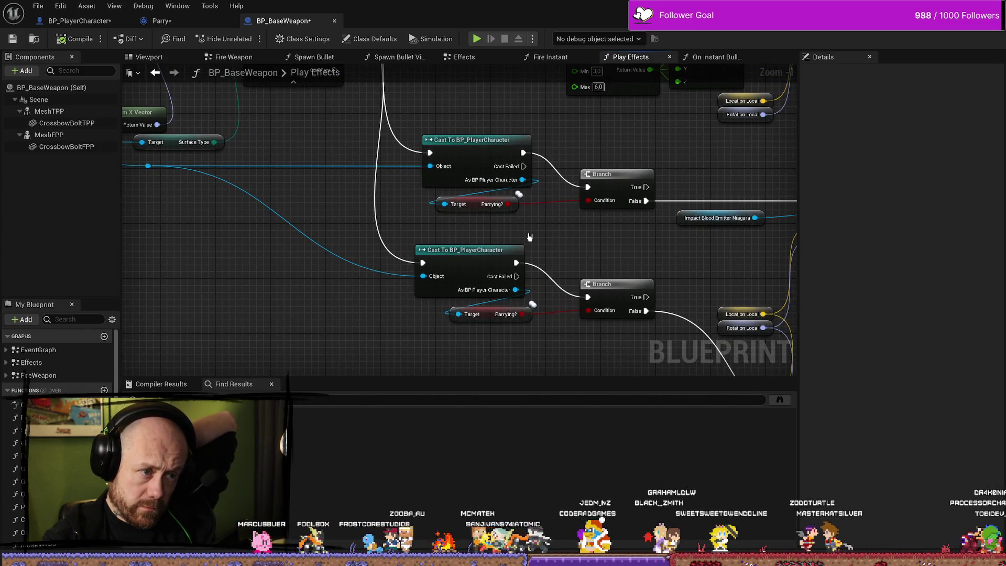
drag(530, 235, 447, 238)
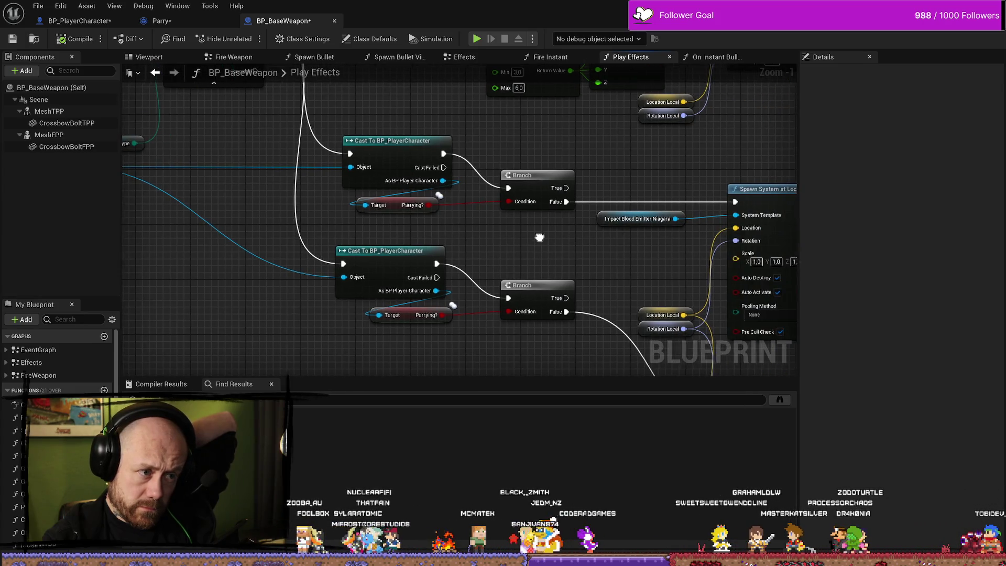
drag(566, 238, 551, 242)
scroll(551, 242, down, 3)
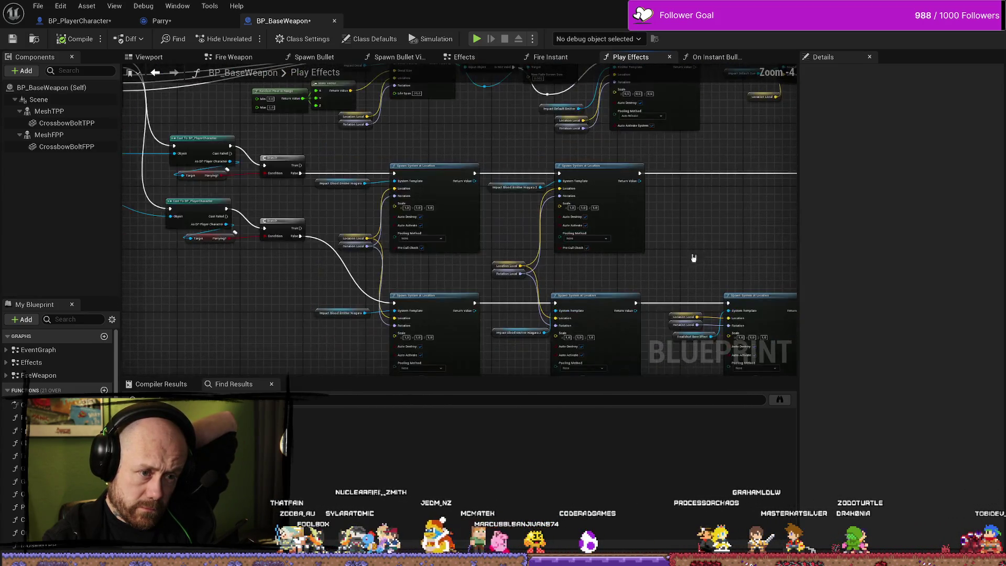
drag(333, 215, 478, 241)
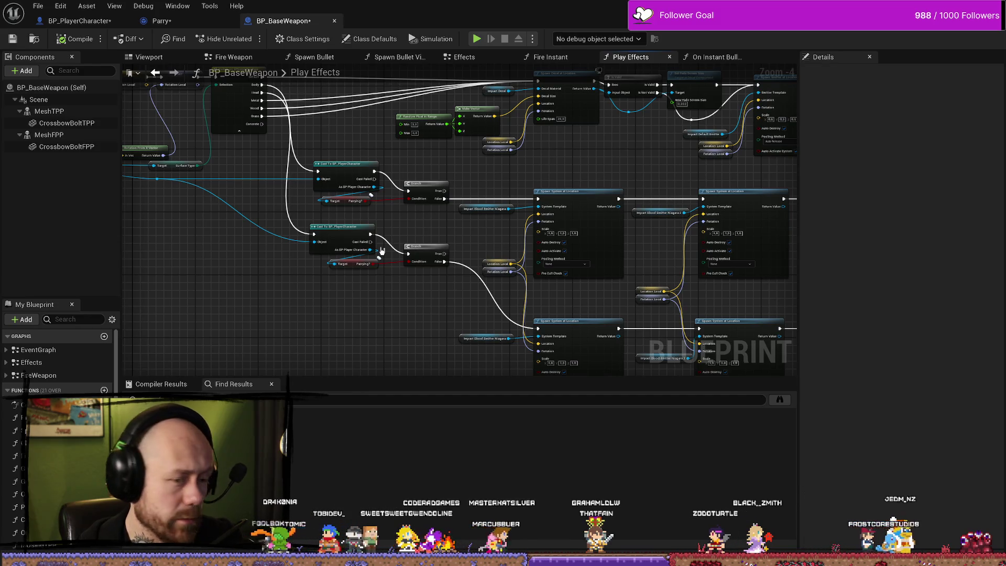
- Survey the Play Effects graph and zoom in on its Cast and Branch nodes
scroll(681, 236, down, 4)
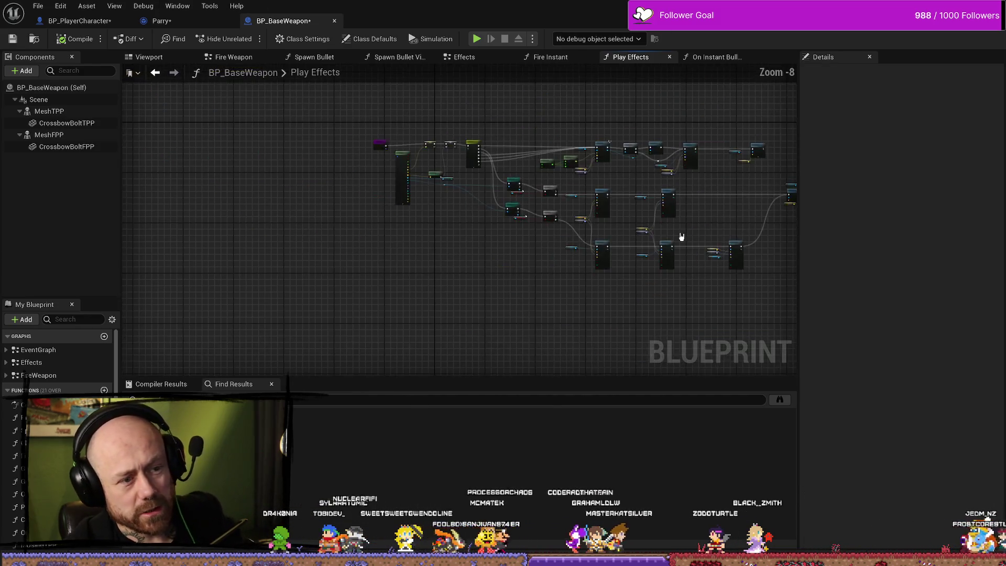
scroll(687, 213, up, 2)
mouse_move(657, 229)
mouse_down()
mouse_move(586, 232)
mouse_move(582, 175)
mouse_up()
scroll(586, 232, up, 5)
scroll(599, 251, down, 2)
scroll(583, 176, down, 2)
scroll(584, 177, up, 4)
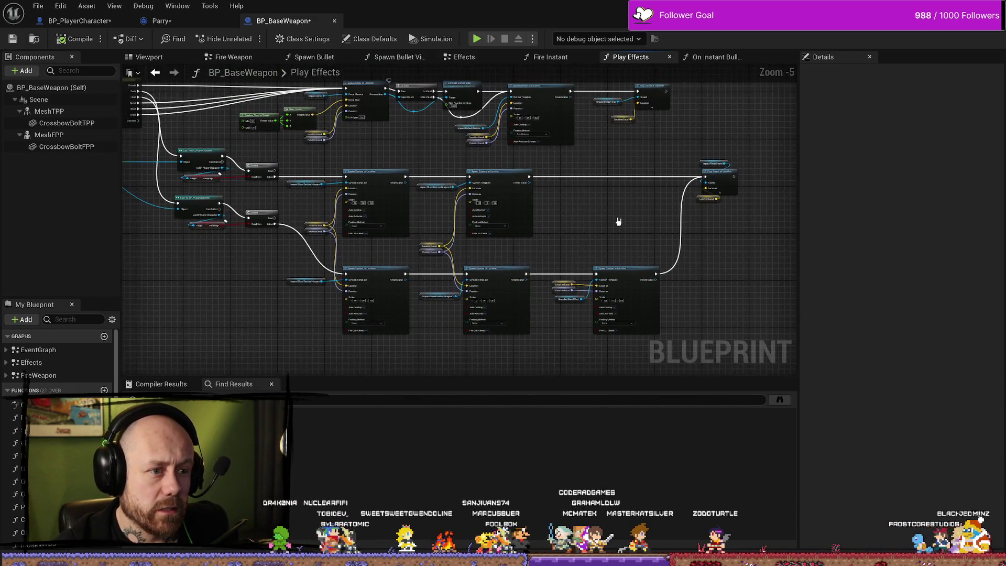
drag(270, 225, 401, 252)
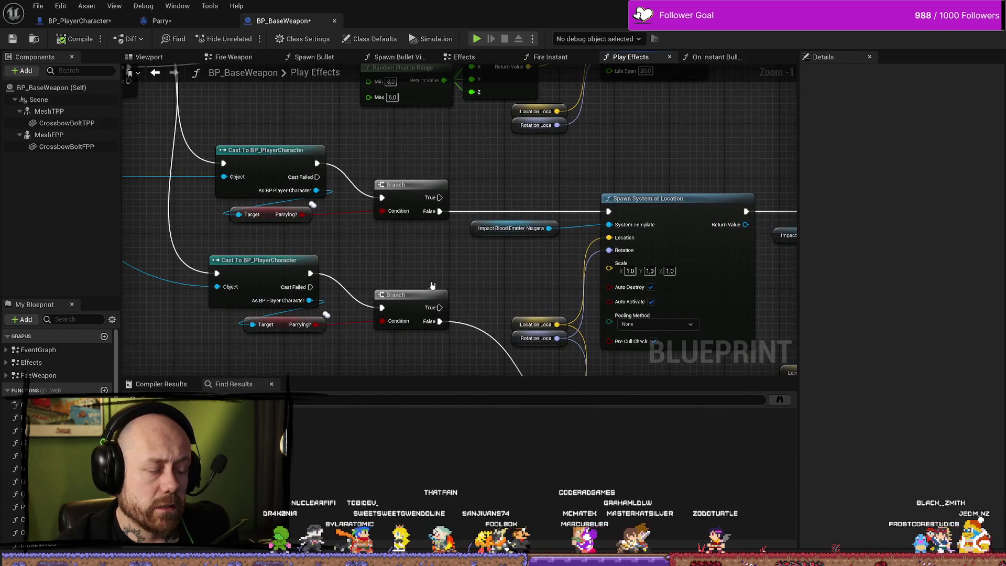
- In the Parry notify graph, center the Branch, SET and Set Parrying nodes
click(161, 21)
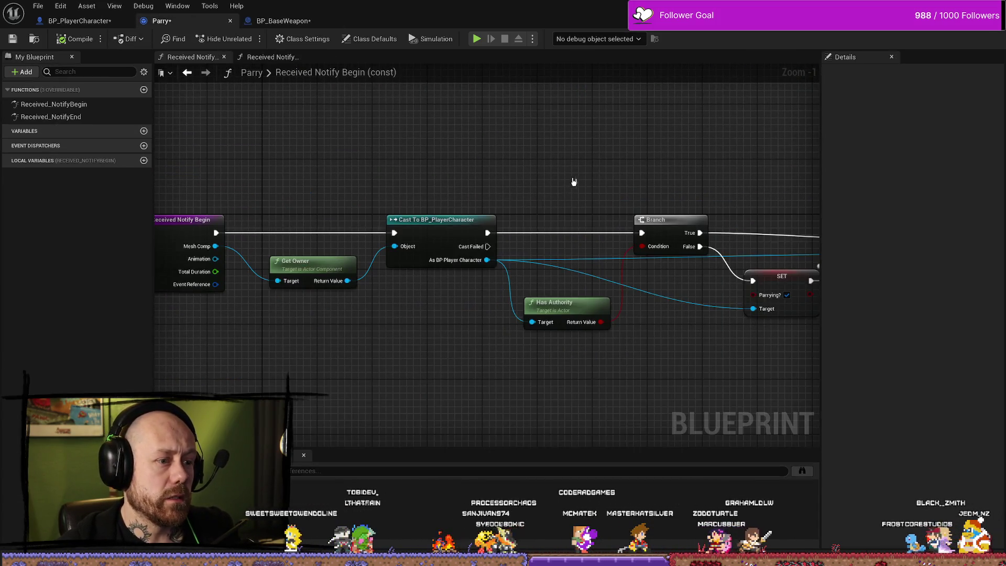
drag(574, 185, 373, 180)
mouse_move(483, 184)
mouse_down()
mouse_move(382, 214)
mouse_move(572, 184)
mouse_up()
scroll(382, 213, down, 2)
scroll(573, 184, down, 1)
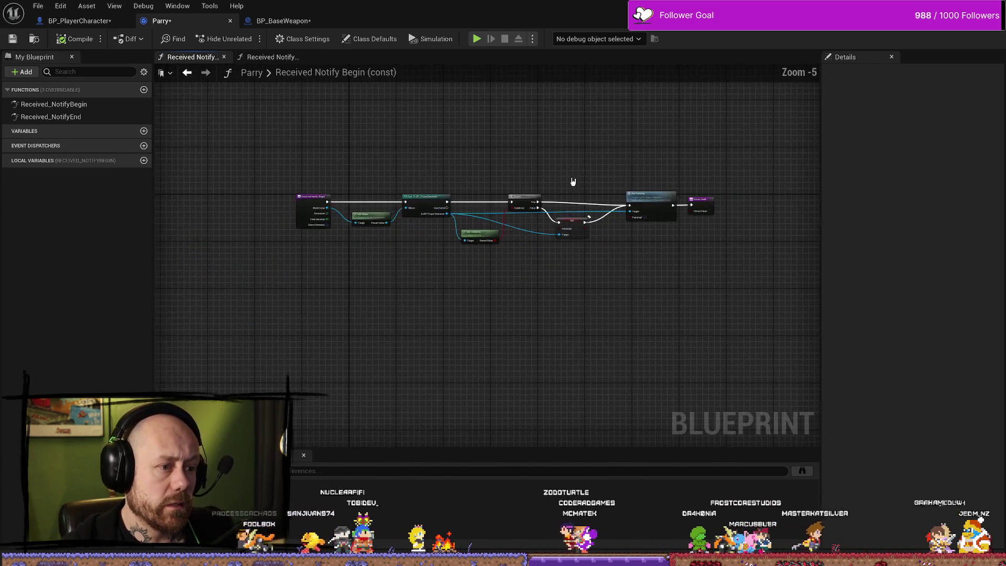
scroll(583, 226, up, 1)
drag(582, 226, 527, 180)
scroll(590, 287, up, 2)
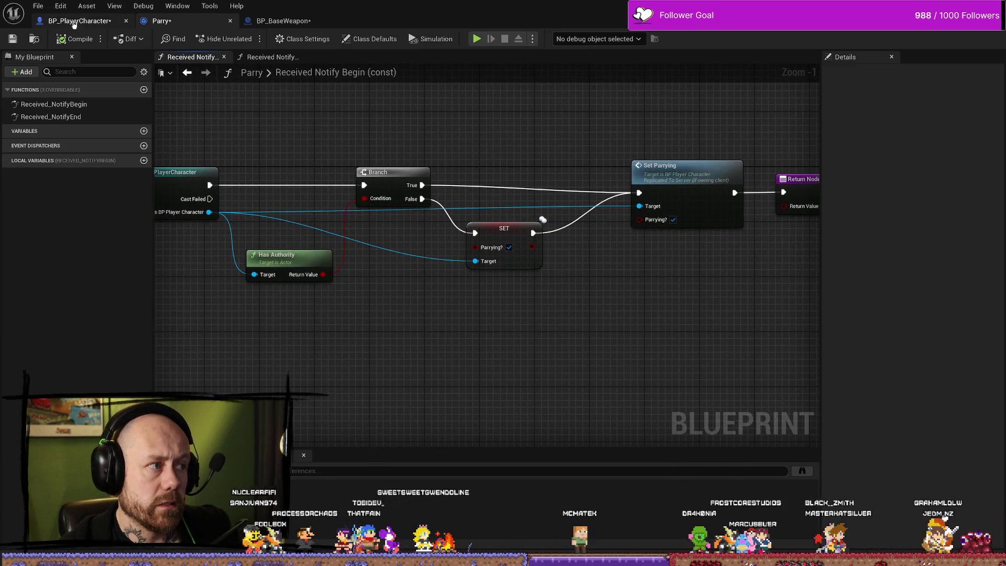
- In BP_PlayerCharacter, pan Melee Attack to Server Apply Melee Damage and Get Component by Class
key(ctrl+Tab)
drag(567, 248, 507, 282)
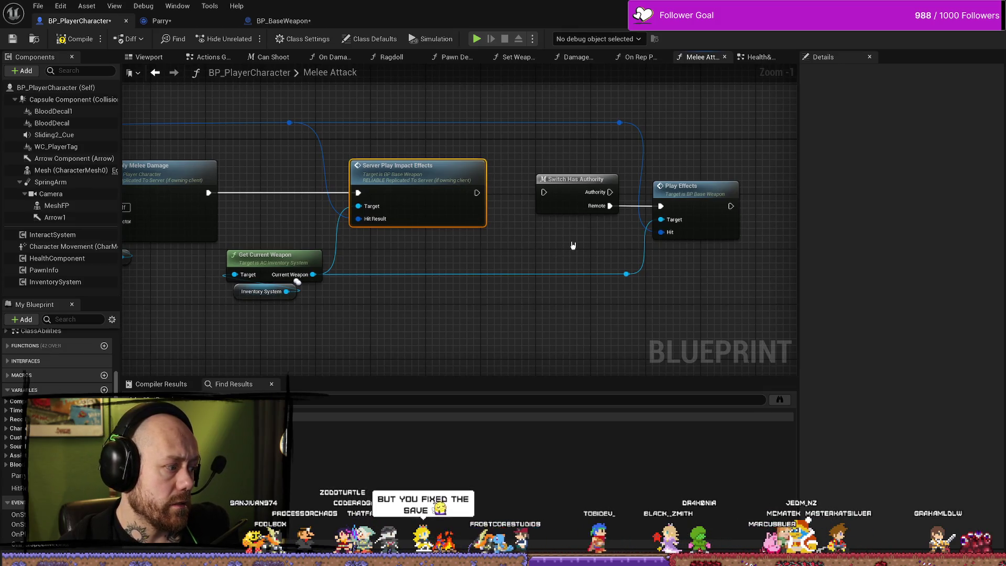
mouse_move(555, 234)
mouse_down()
mouse_move(589, 260)
mouse_move(703, 267)
mouse_move(766, 292)
mouse_up()
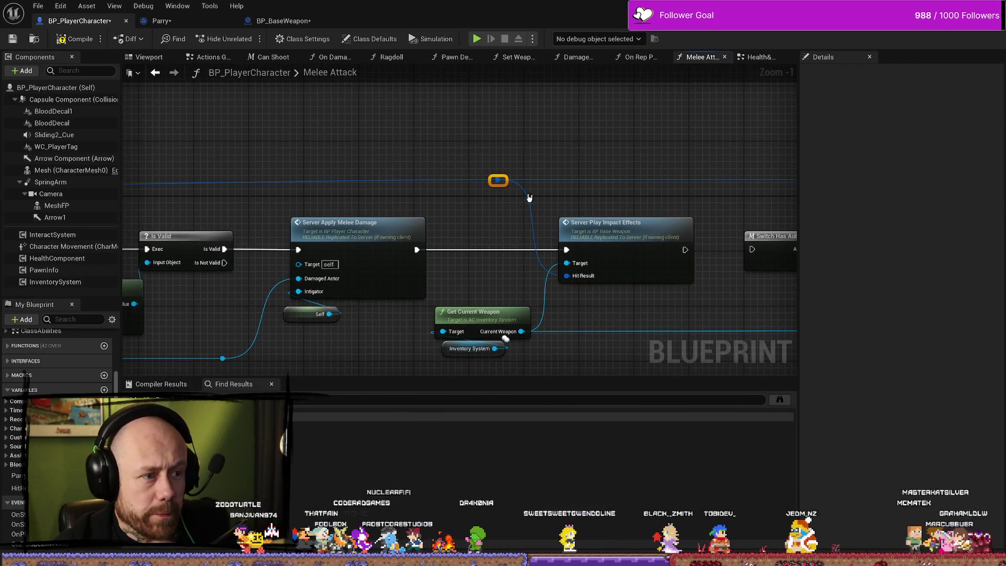
right_click(498, 105)
click(440, 144)
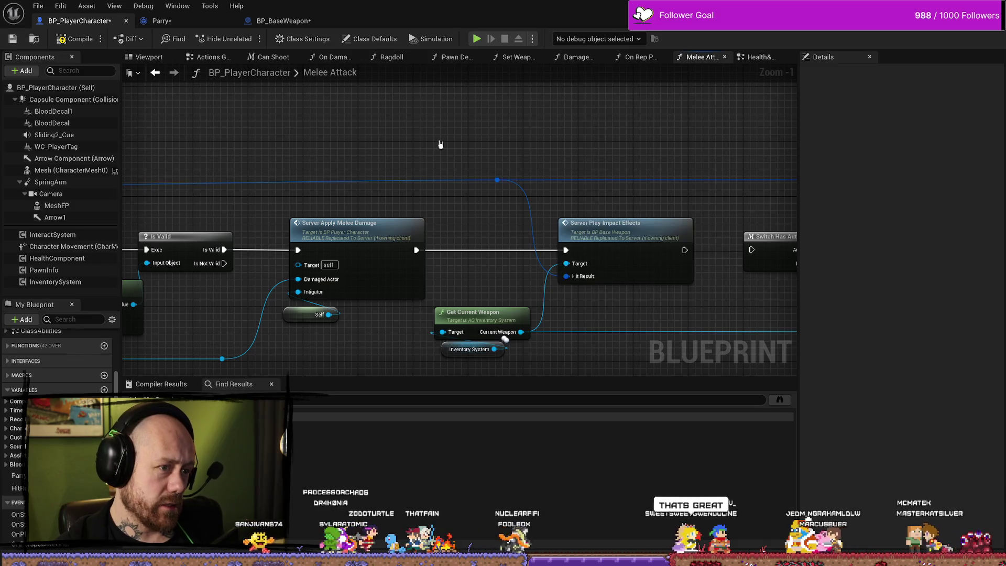
mouse_move(467, 211)
mouse_down()
mouse_move(472, 173)
mouse_move(547, 189)
mouse_up()
- Compile and save the BP_PlayerCharacter blueprint
click(73, 39)
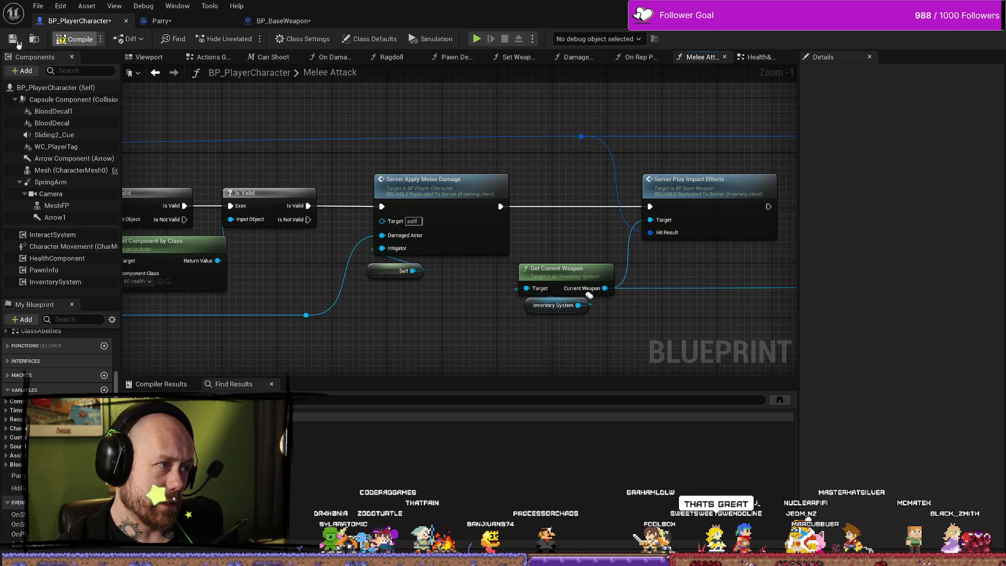
click(16, 42)
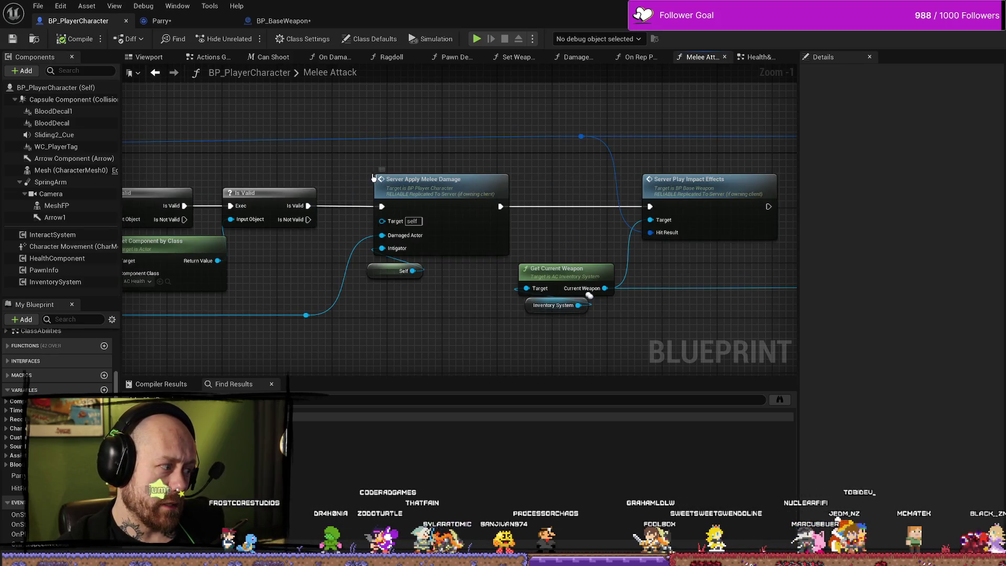
scroll(589, 295, down, 3)
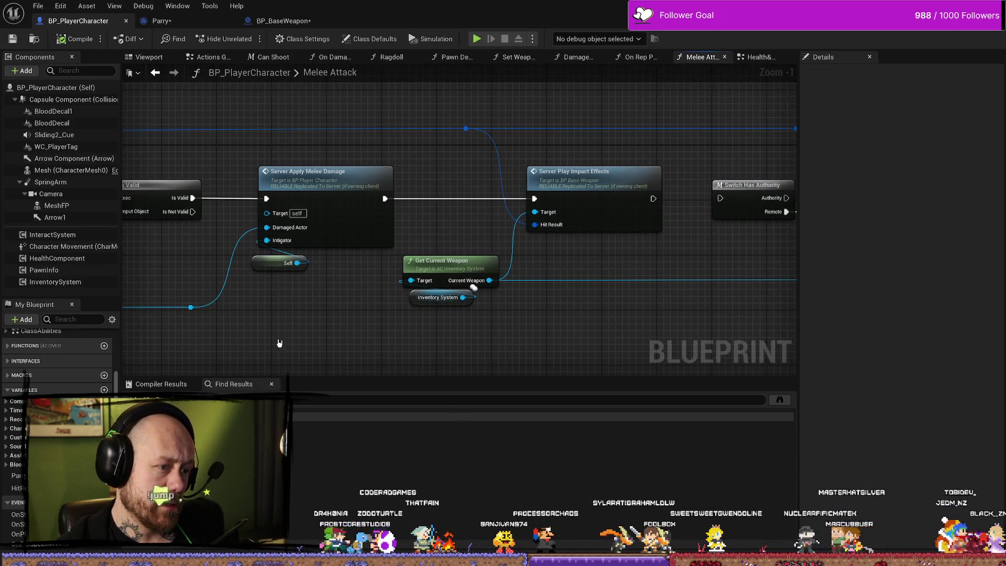
scroll(391, 308, up, 2)
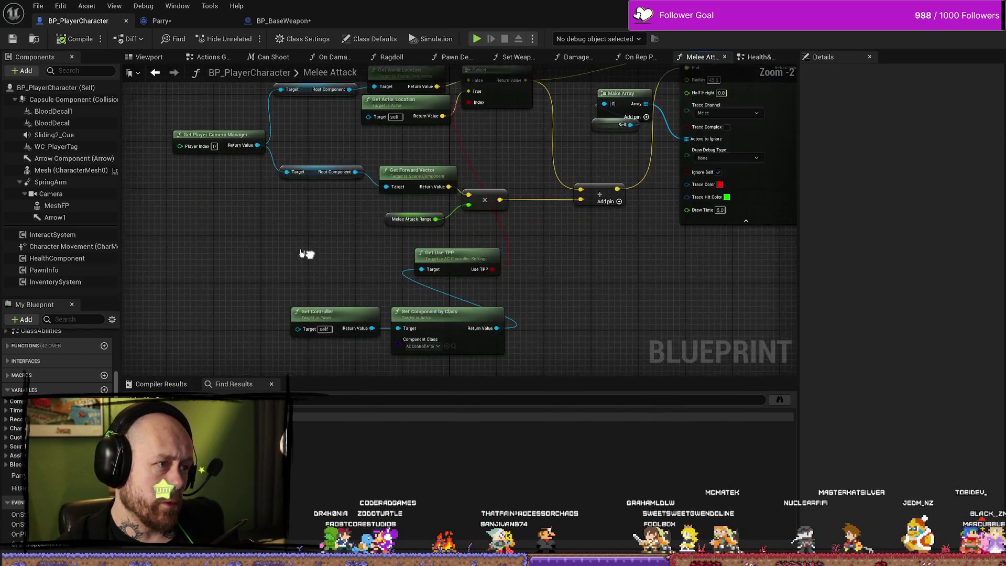
- Glance at the Parry and BP_BaseWeapon blueprints, then open BP_PlayerCharacter's Health & Death graph
click(157, 21)
scroll(496, 299, down, 2)
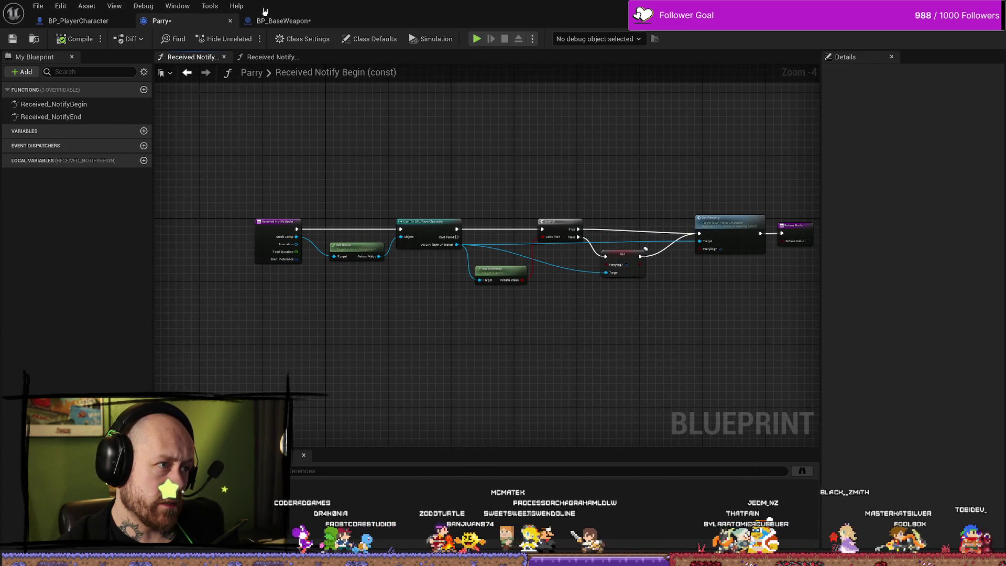
click(281, 21)
click(79, 20)
scroll(373, 226, down, 8)
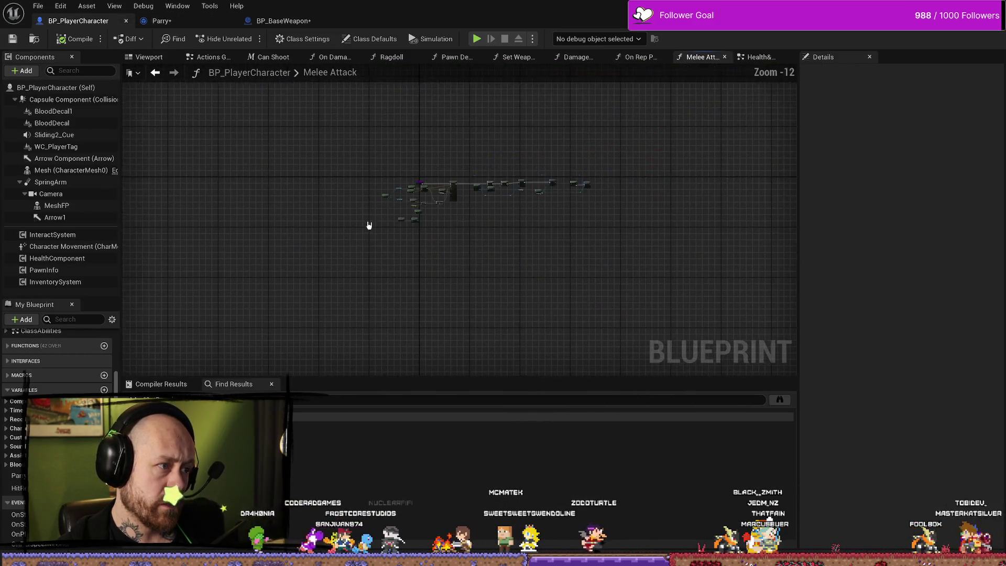
scroll(411, 195, up, 6)
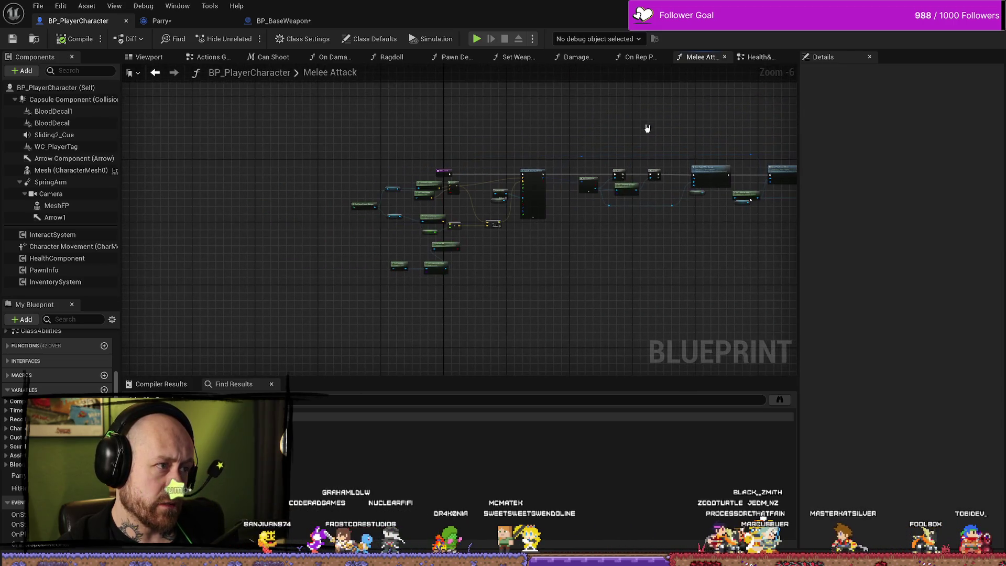
click(773, 57)
scroll(432, 266, down, 8)
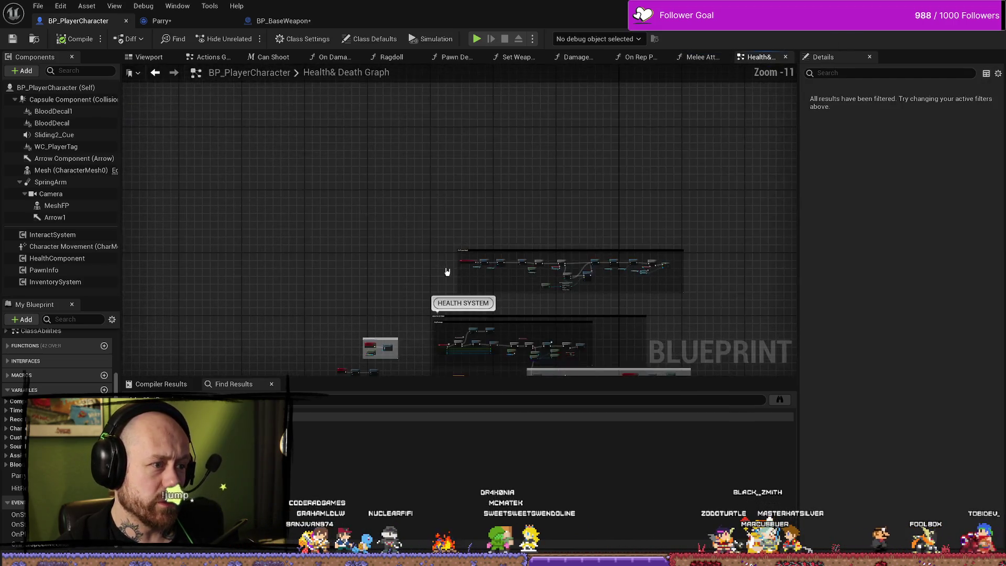
- Inspect MulticastParrySave and Get Save State under the 'just multicast this ??' comment, then open the Content Drawer
scroll(416, 281, up, 8)
drag(359, 202, 404, 276)
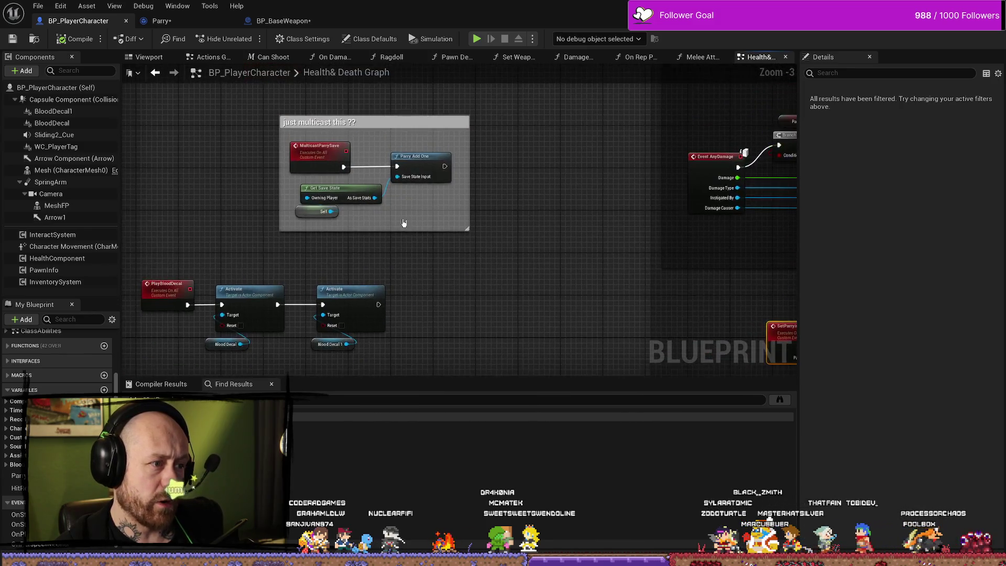
scroll(404, 252, up, 3)
click(403, 137)
click(274, 153)
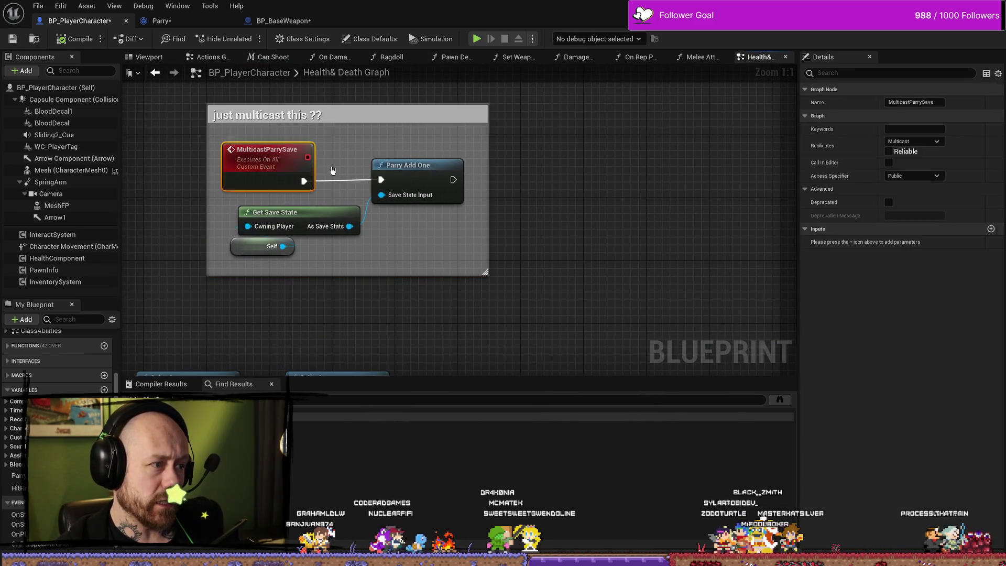
mouse_move(312, 248)
mouse_down()
mouse_move(262, 210)
mouse_move(244, 169)
mouse_up()
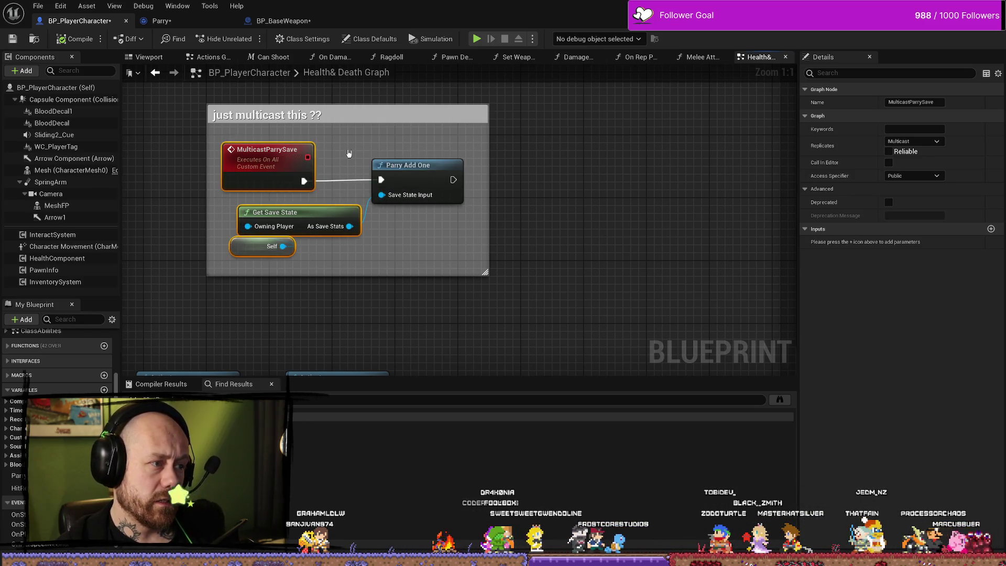
click(252, 166)
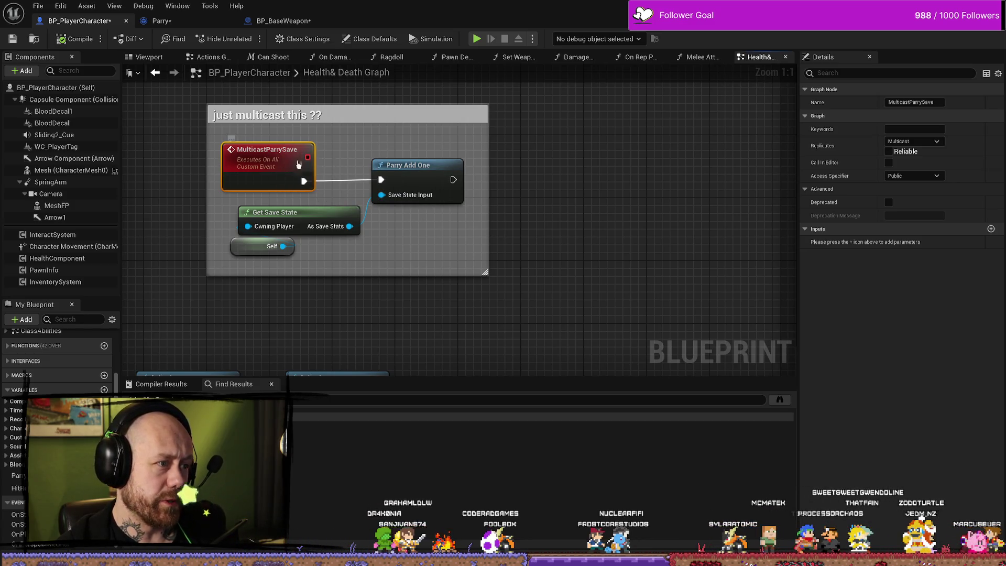
click(413, 249)
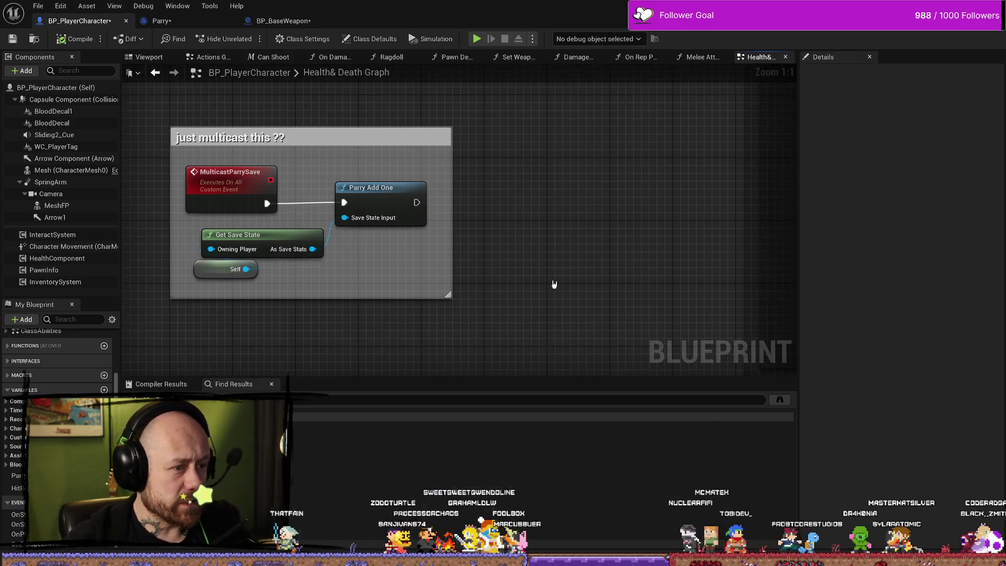
key(ctrl+space)
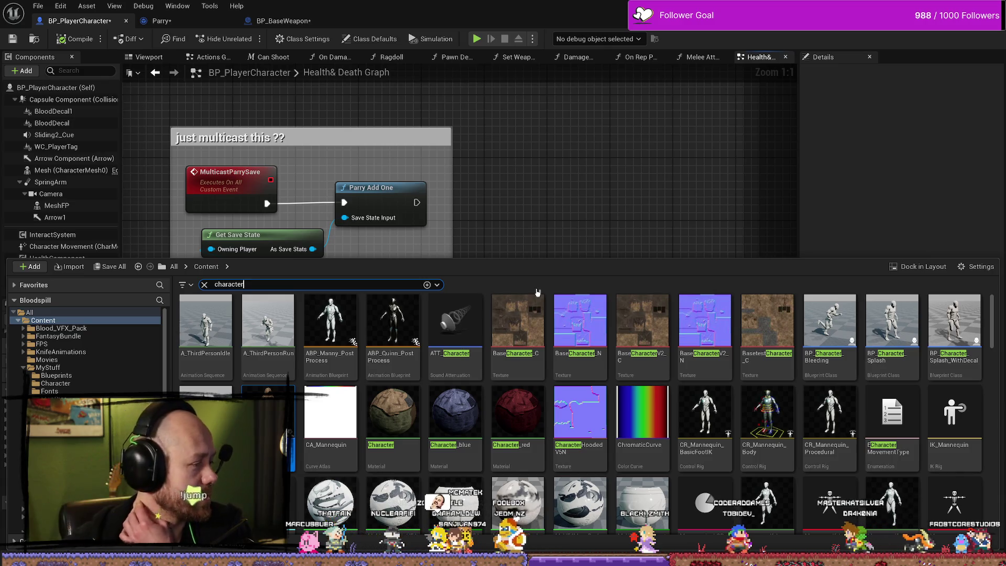
- Close the Content Drawer and zoom the Health & Death graph out and back in
click(448, 193)
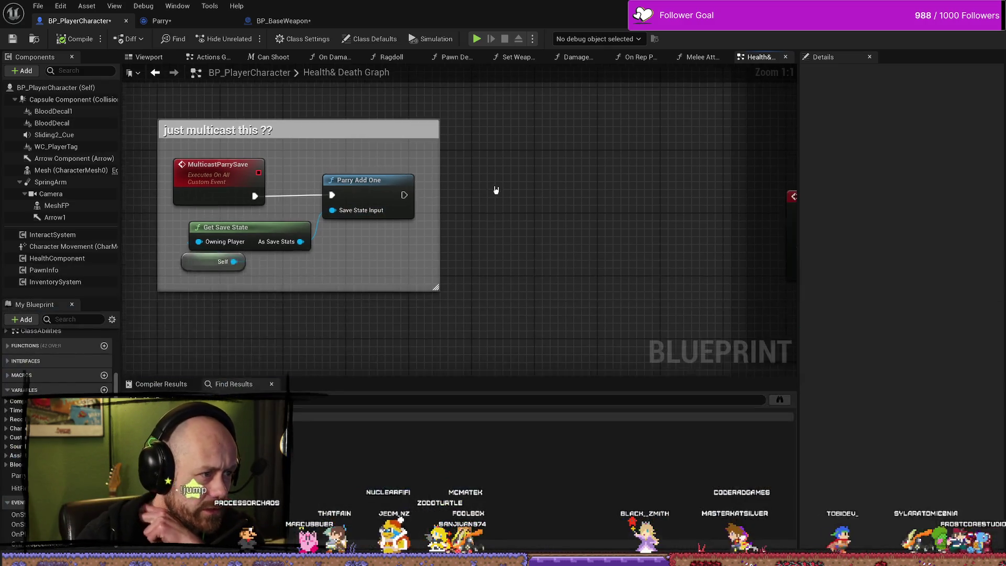
scroll(497, 189, down, 7)
scroll(639, 250, up, 5)
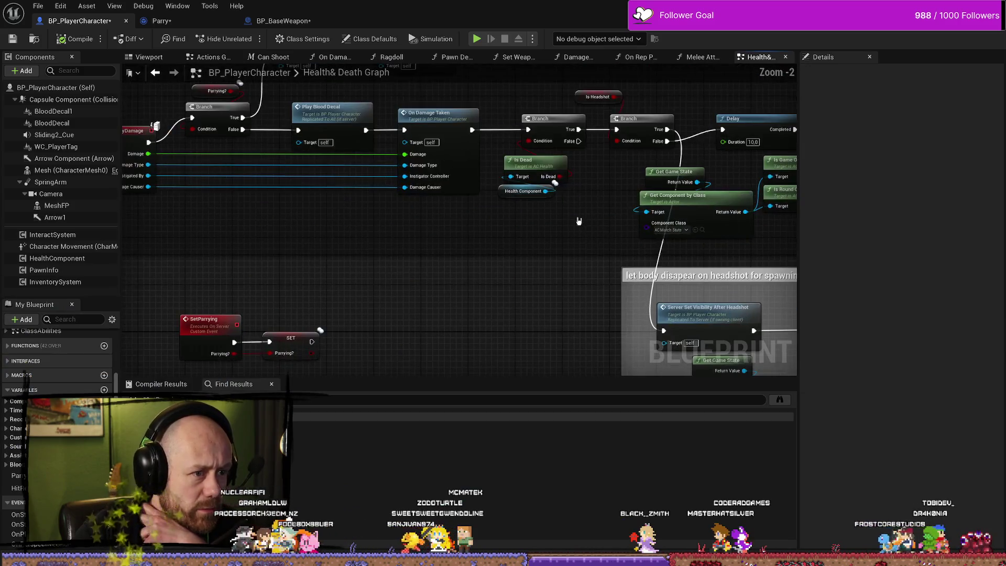
scroll(585, 234, down, 2)
scroll(292, 251, up, 4)
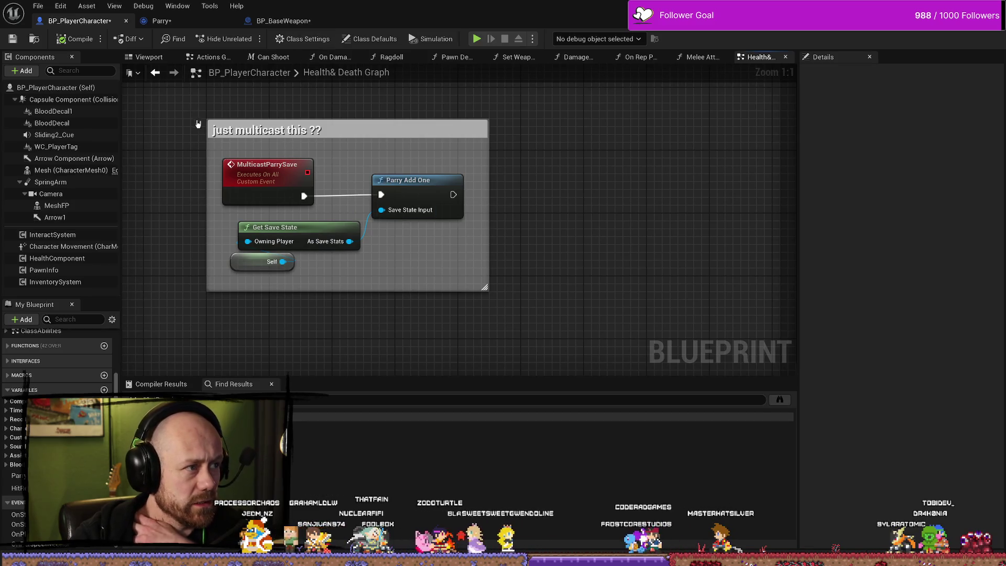
- Search the Content Drawer for 'stat info' and open AC_PlayerStateInfo's Event Graph
key(ctrl+space)
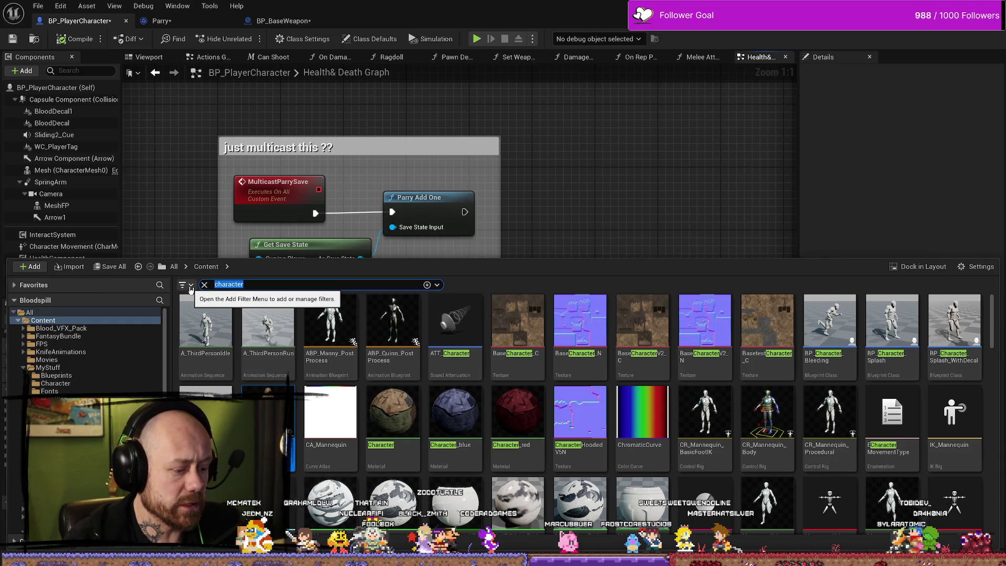
text(stat ingp)
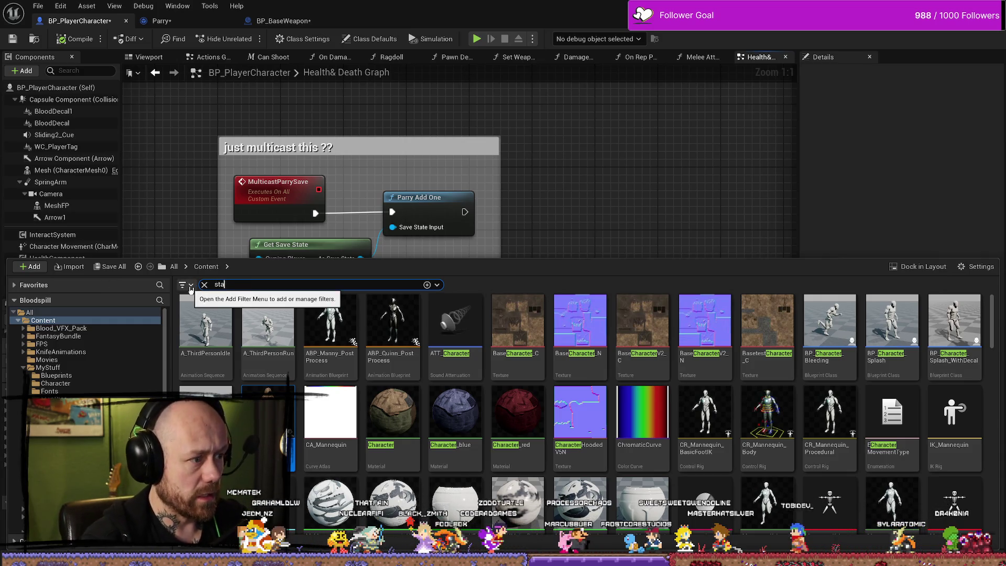
key(BackSpace)
key(BackSpace)
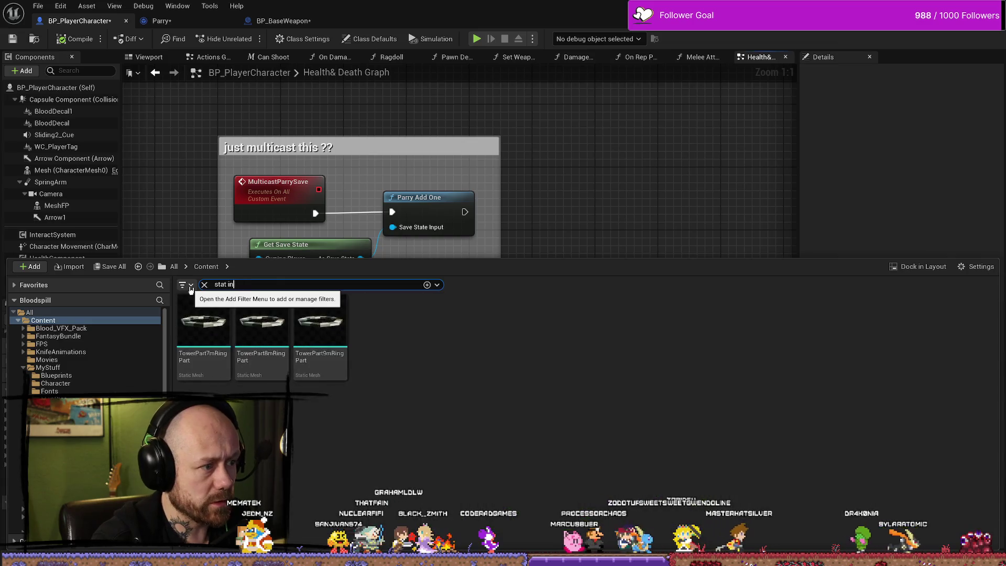
key(Return)
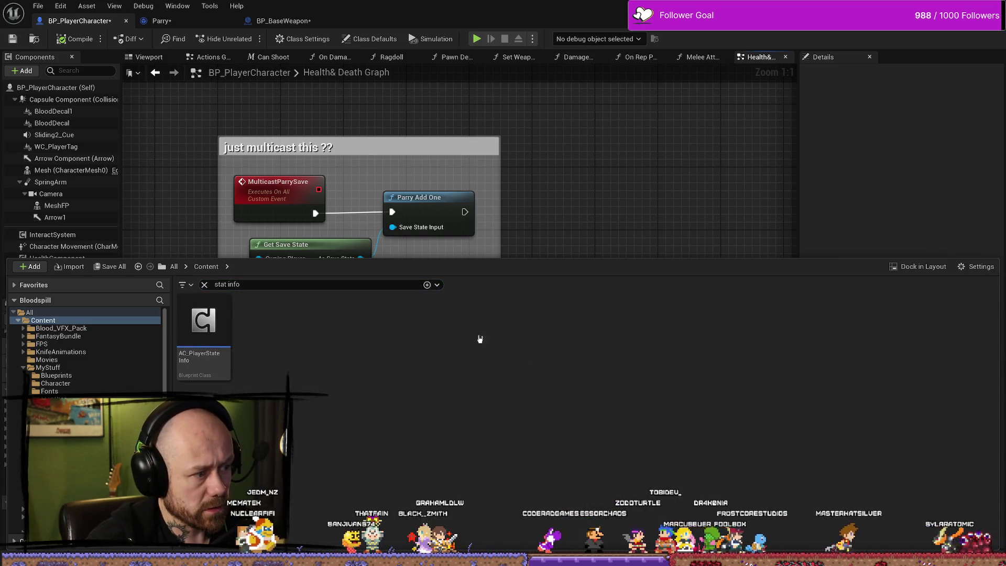
double_click(203, 322)
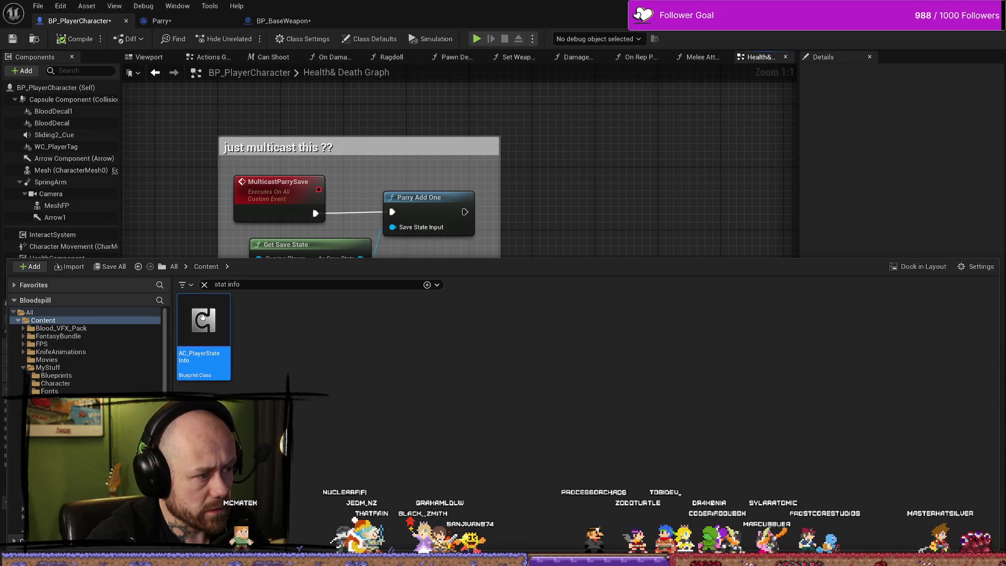
scroll(488, 272, down, 2)
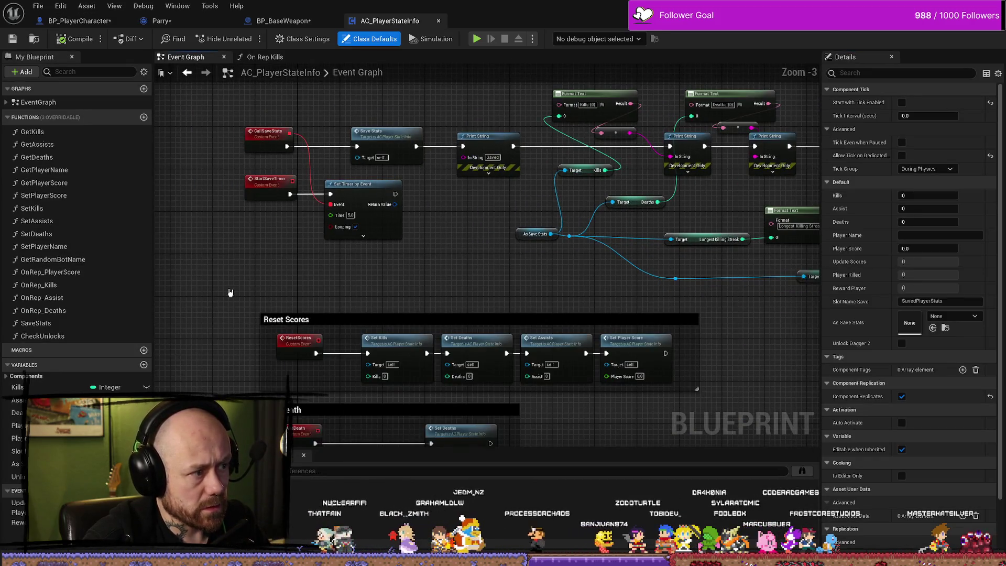
- Open OnRep_Kills and inspect its Update Scores, Player Killed and Unlock Dagger 2 chain
double_click(75, 288)
drag(268, 133, 530, 301)
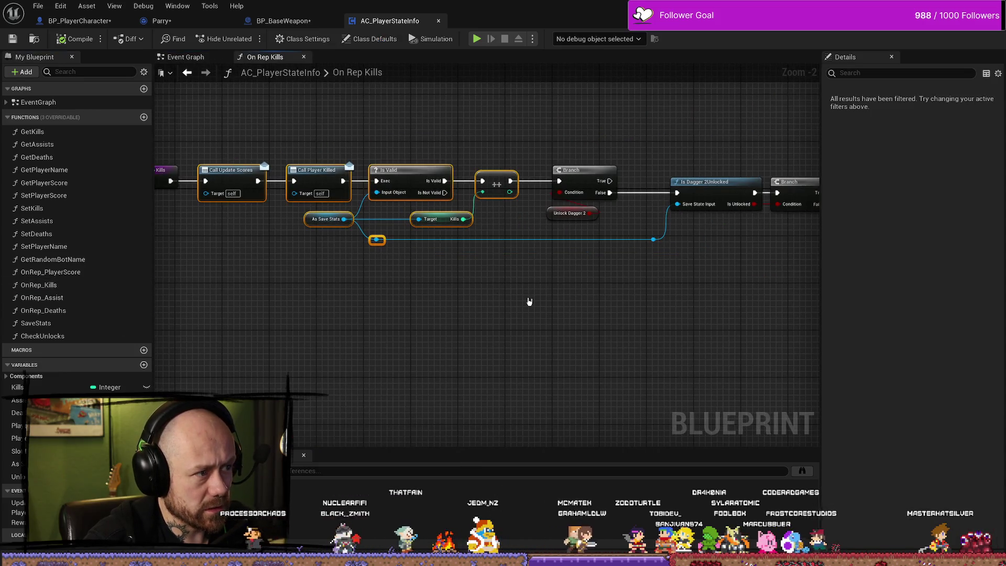
click(533, 358)
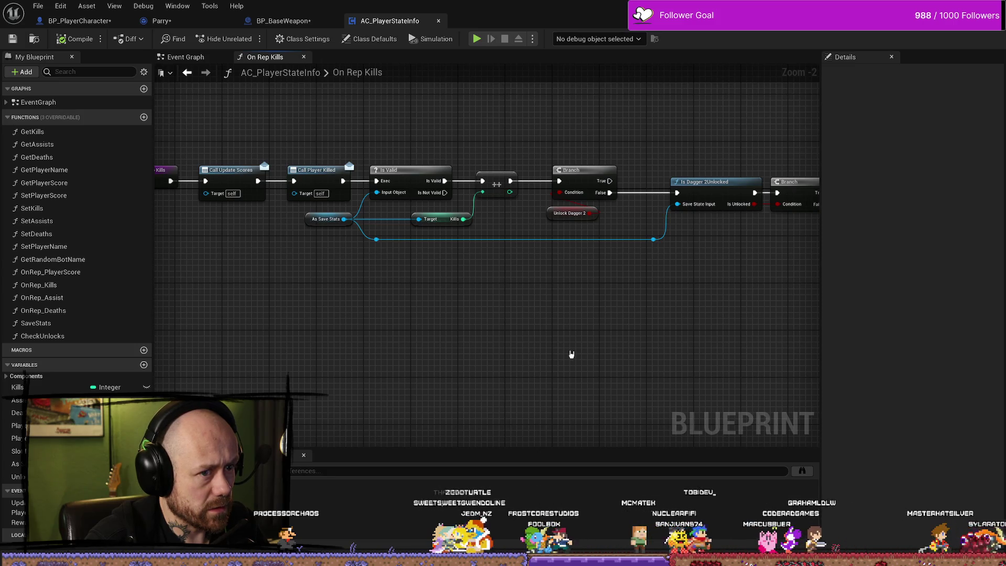
scroll(620, 312, down, 1)
mouse_move(682, 306)
mouse_down()
mouse_move(395, 301)
mouse_move(529, 298)
mouse_up()
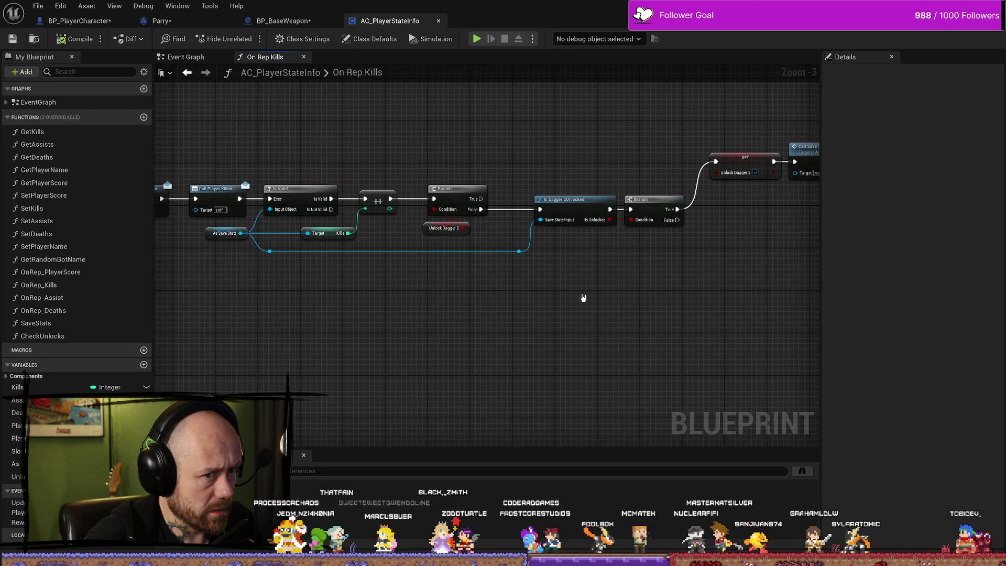
drag(348, 292, 492, 292)
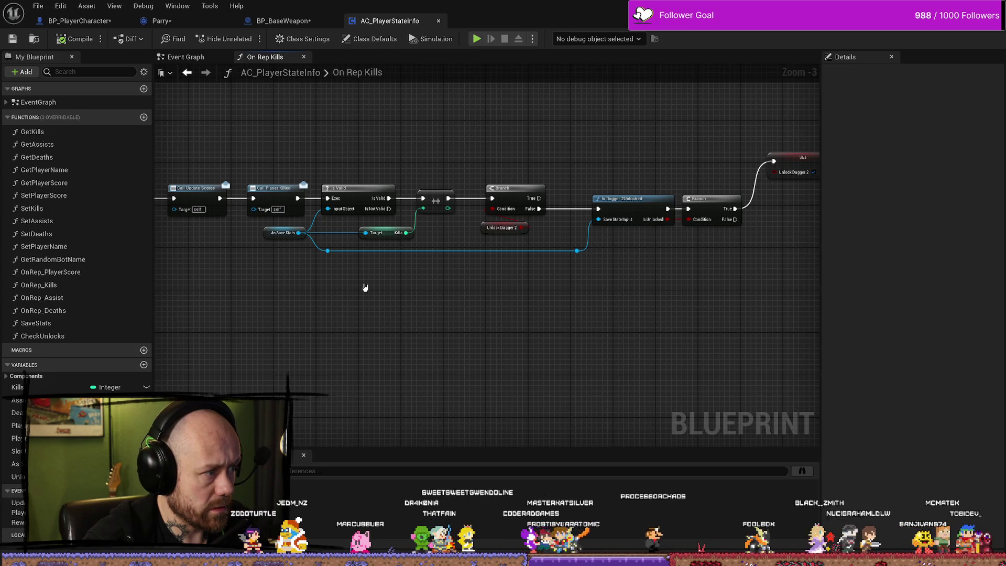
drag(267, 224, 315, 246)
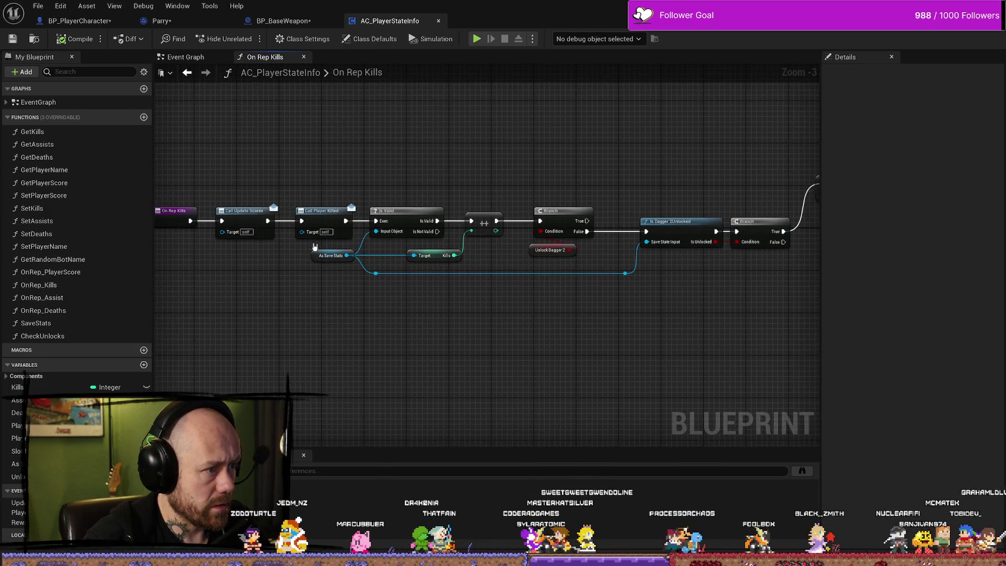
scroll(315, 246, up, 3)
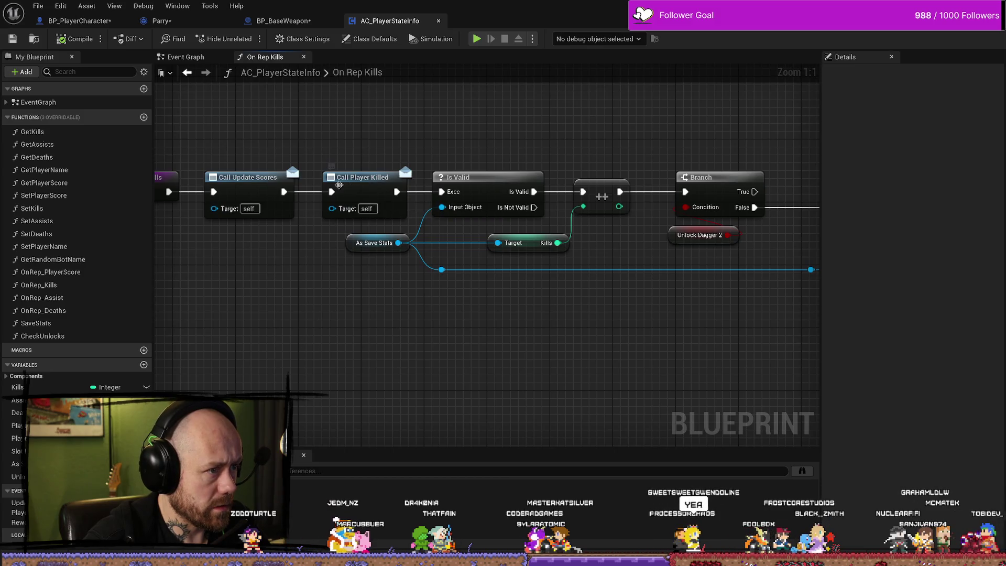
right_click(353, 179)
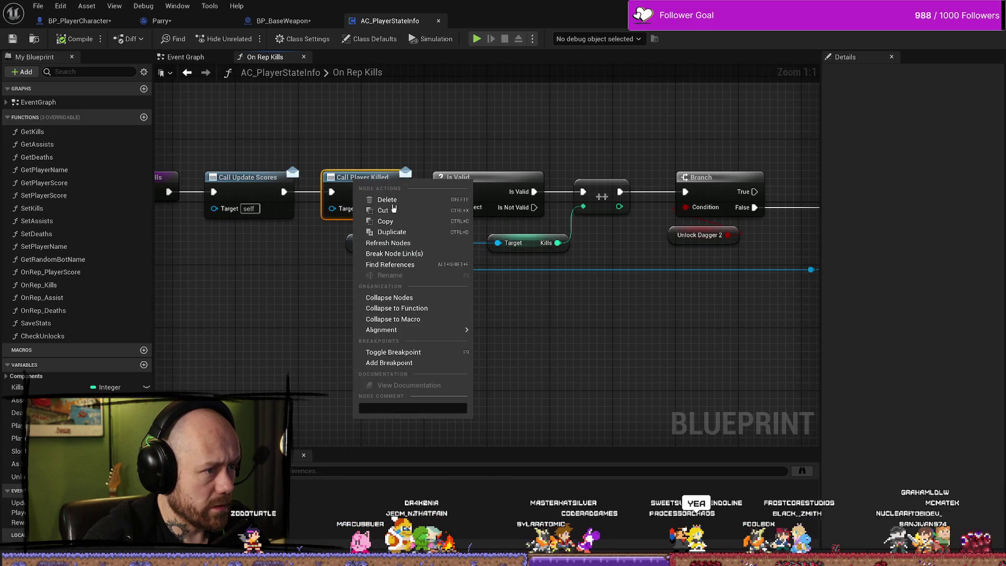
click(352, 142)
right_click(359, 179)
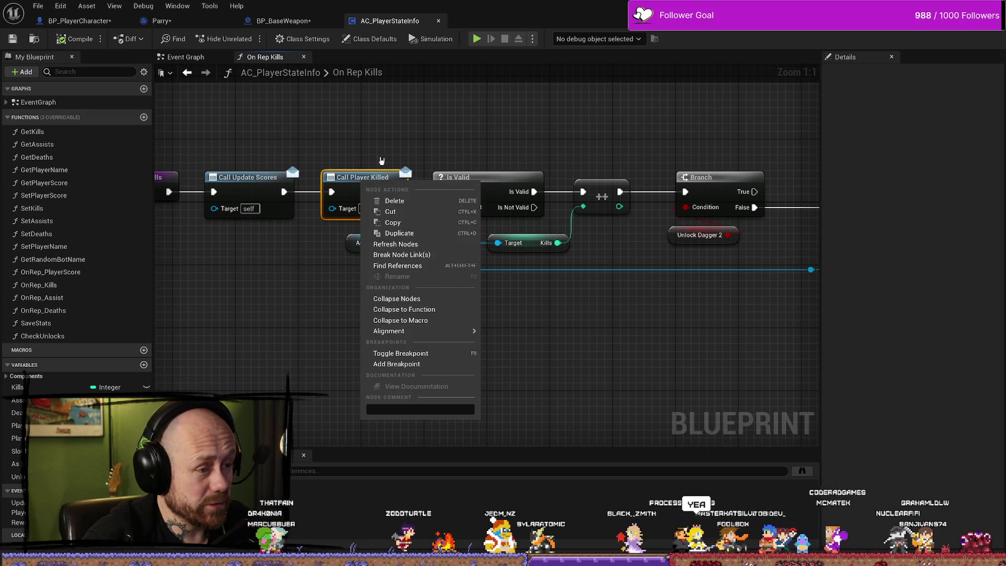
click(397, 266)
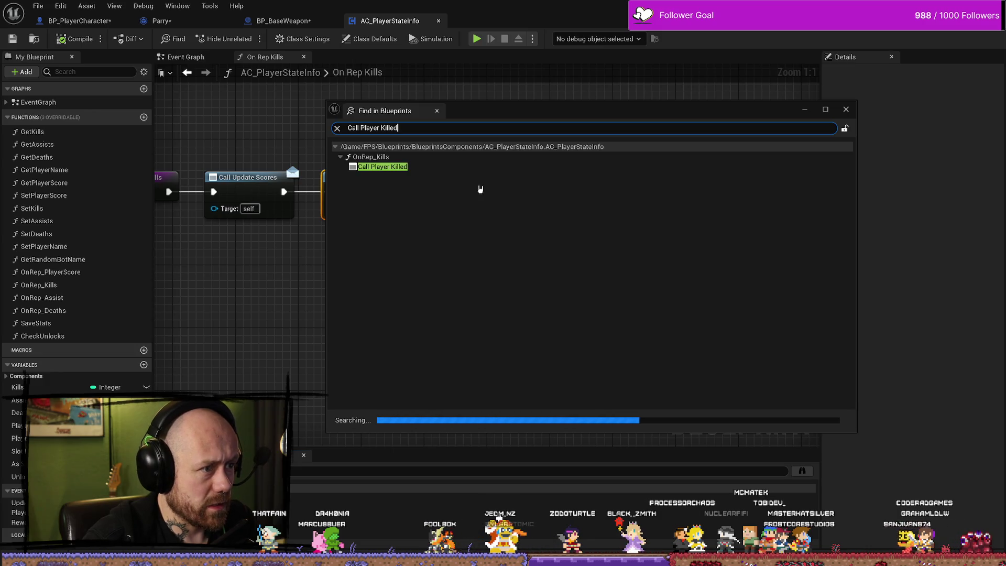
double_click(399, 166)
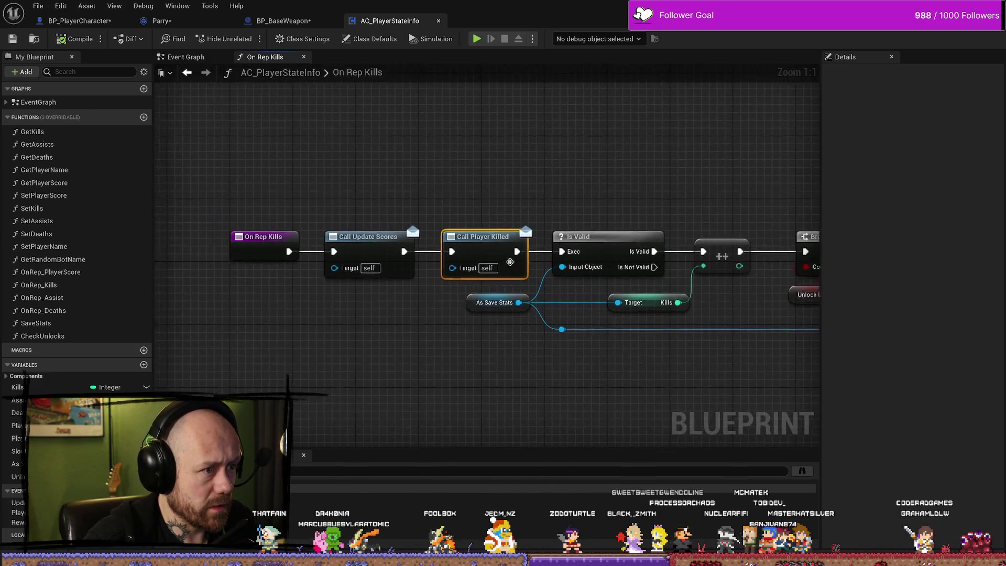
click(441, 188)
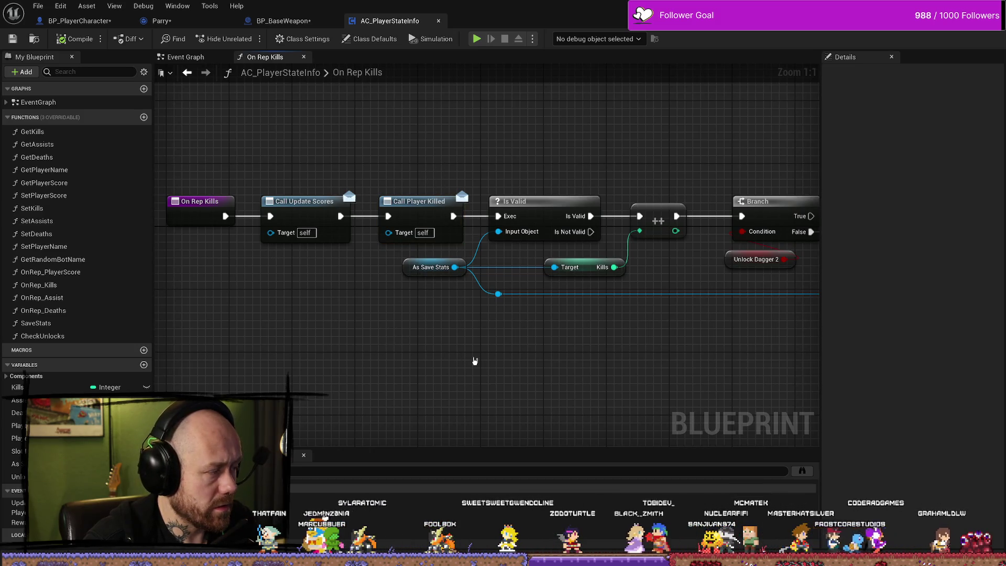
right_click(420, 205)
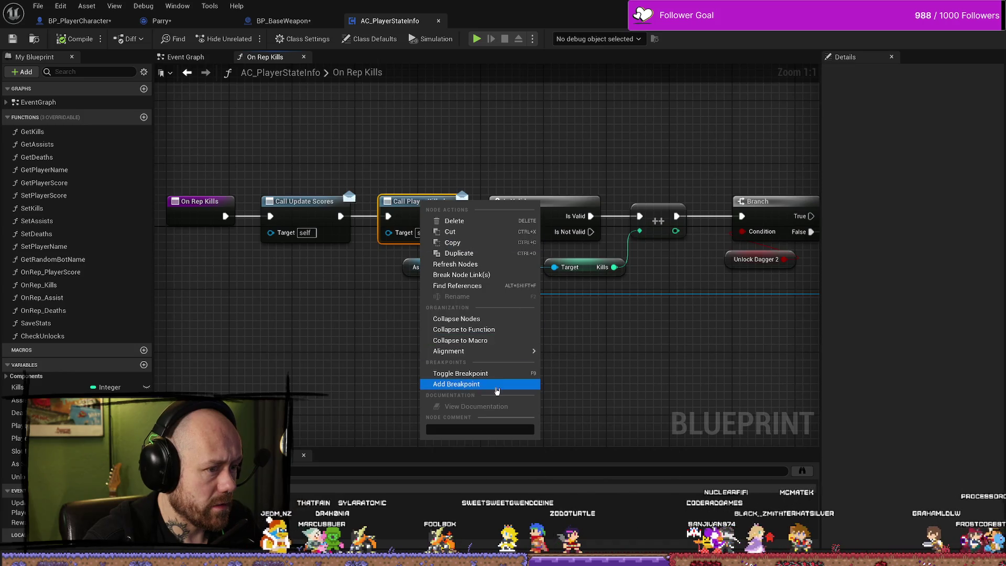
click(315, 445)
drag(324, 411, 388, 448)
drag(415, 339, 368, 338)
right_click(335, 239)
click(390, 164)
right_click(442, 242)
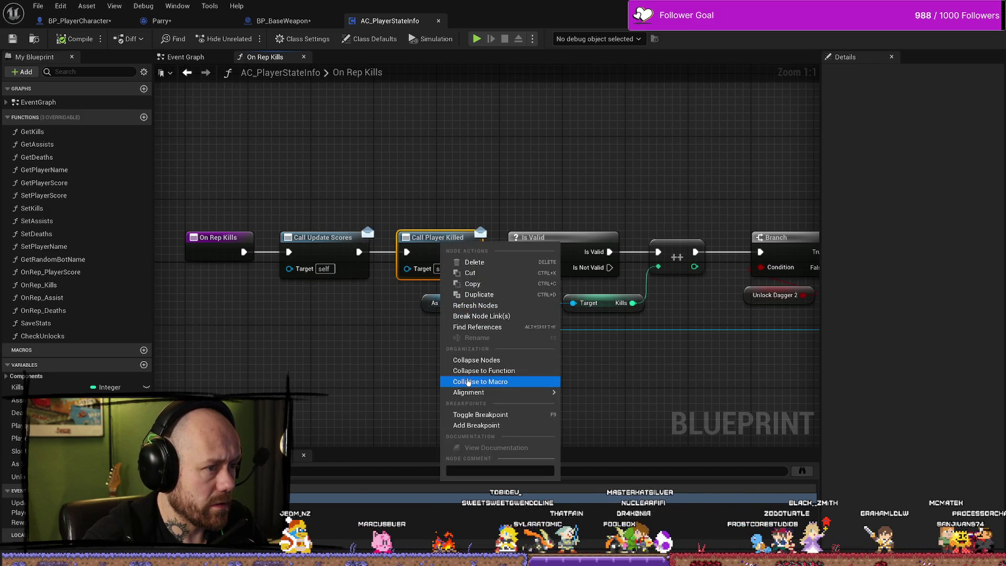
click(511, 327)
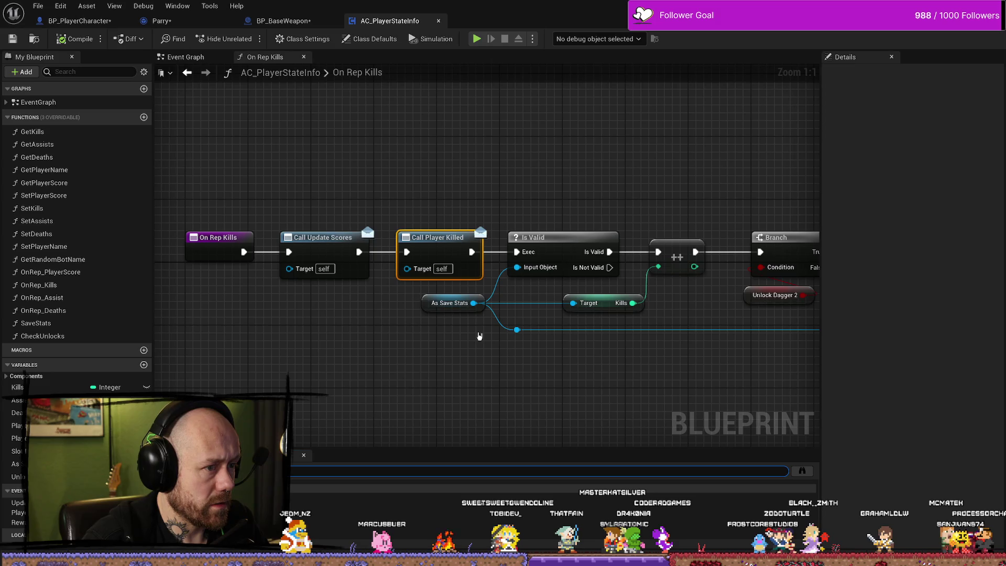
click(801, 473)
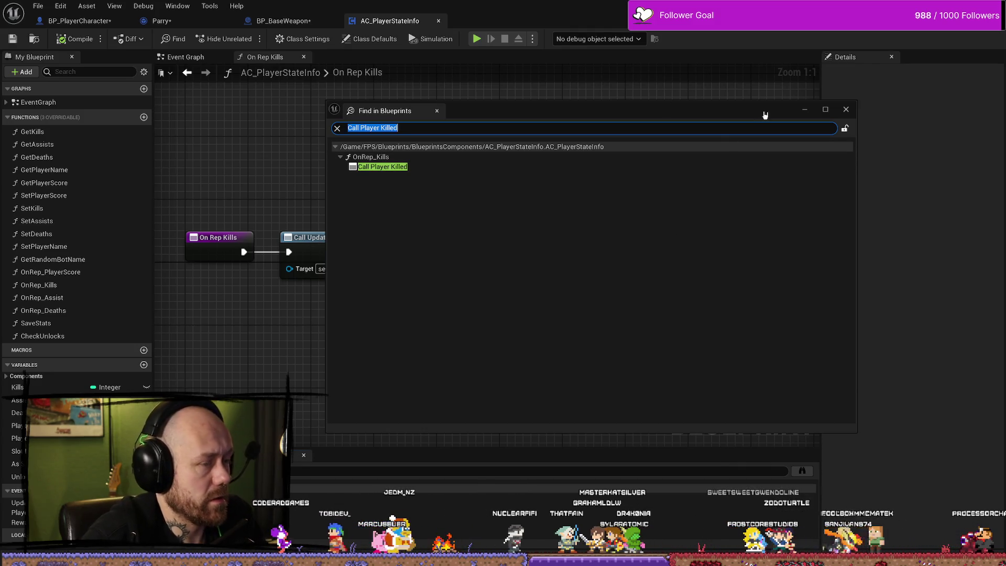
click(846, 109)
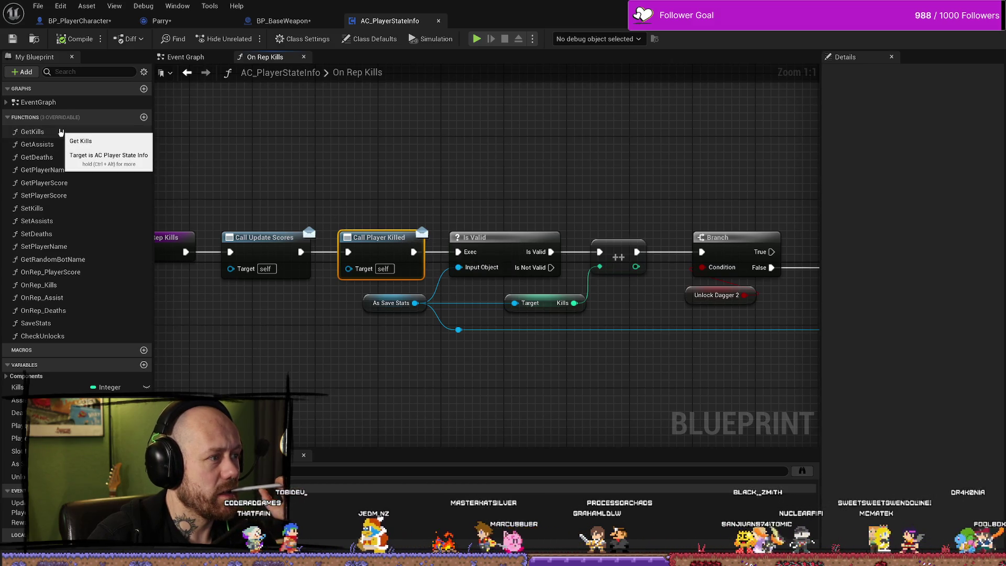
- Expand and open the Event Graph, panning over to WidgetUnlockNewItem
click(64, 102)
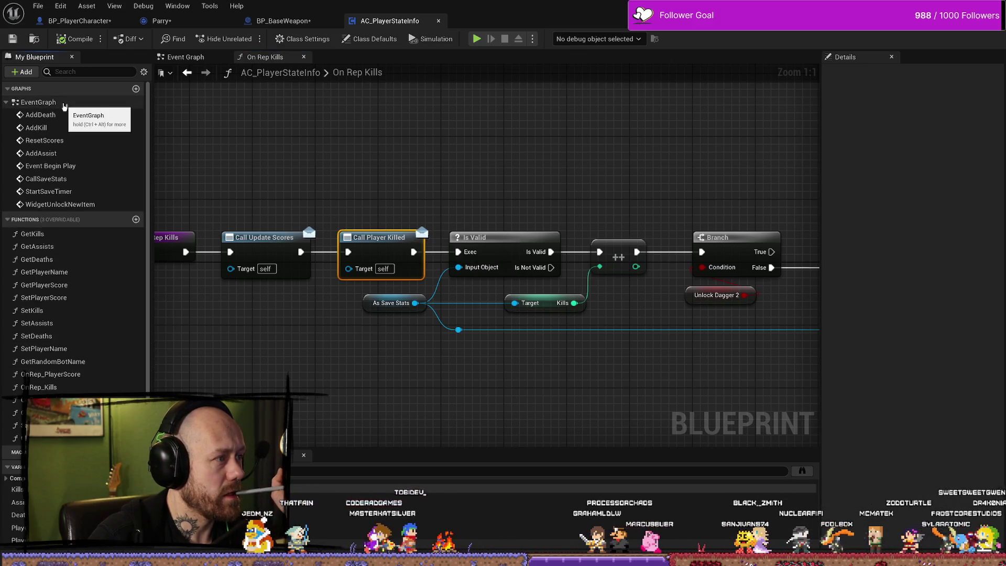
double_click(63, 103)
scroll(414, 220, up, 3)
drag(408, 174, 379, 143)
drag(513, 340, 528, 245)
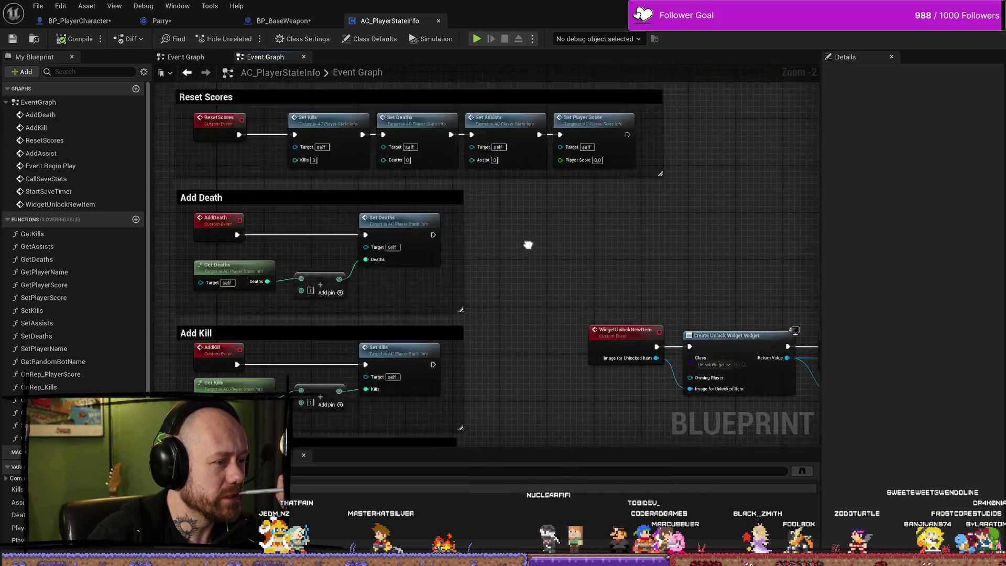
scroll(535, 244, down, 3)
scroll(511, 317, up, 2)
- Survey the save-game loading, Is Valid, Save Stats and Print String nodes, then open Set Kills
drag(511, 317, 579, 241)
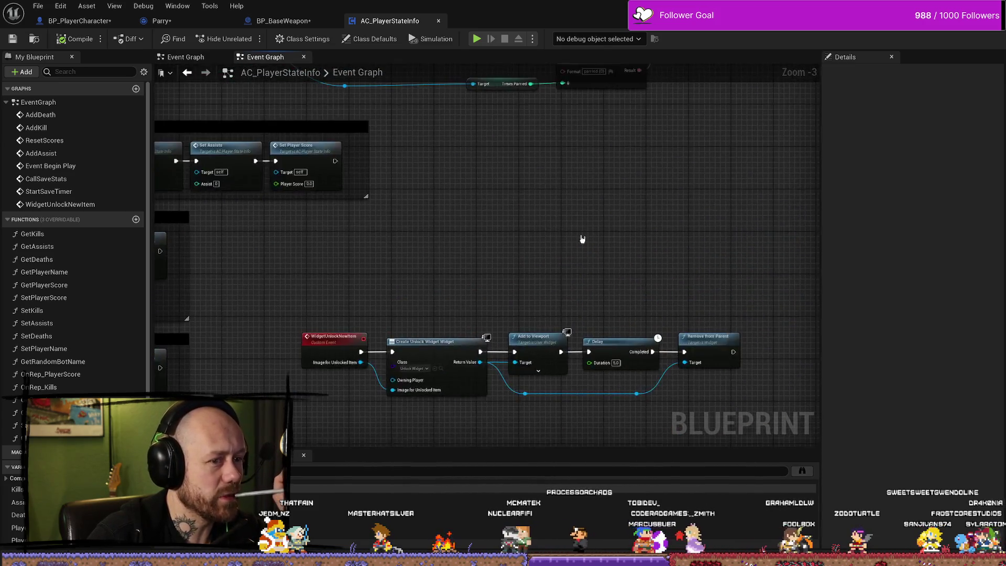
scroll(581, 336, down, 2)
scroll(387, 227, up, 4)
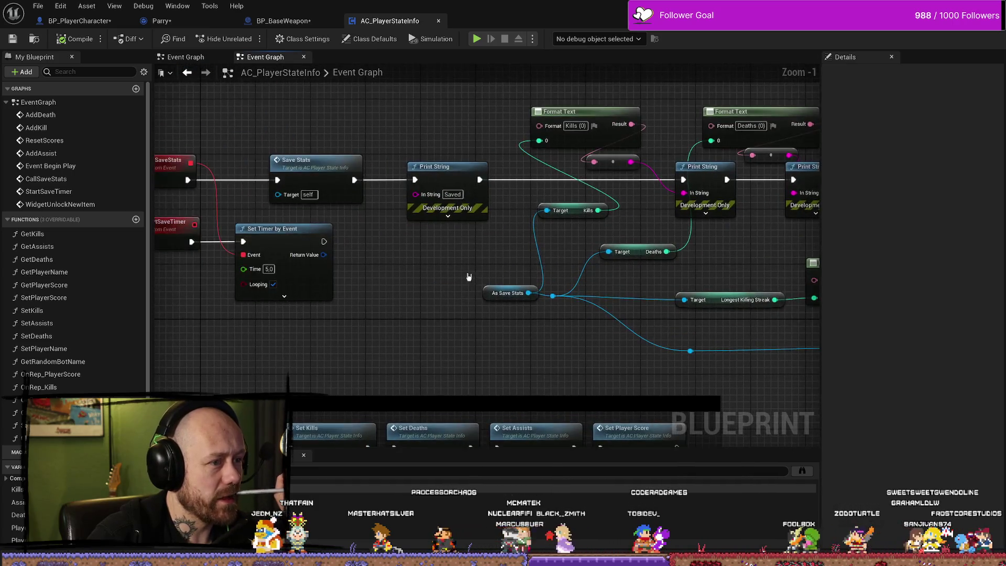
scroll(488, 275, down, 2)
mouse_move(480, 292)
mouse_down()
mouse_move(391, 294)
mouse_move(504, 241)
mouse_move(331, 250)
mouse_move(575, 247)
mouse_up()
drag(503, 254, 654, 249)
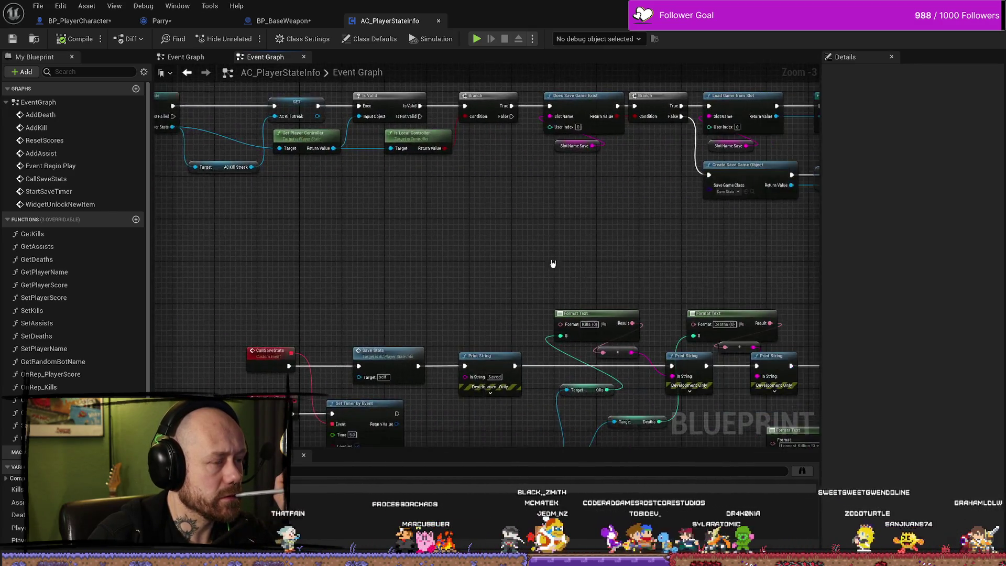
drag(553, 263, 341, 229)
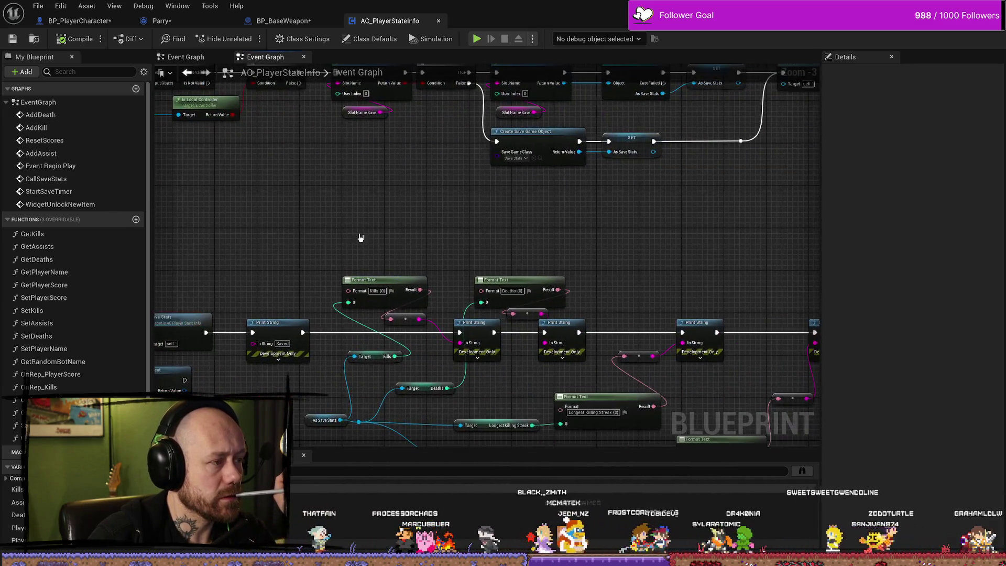
double_click(45, 311)
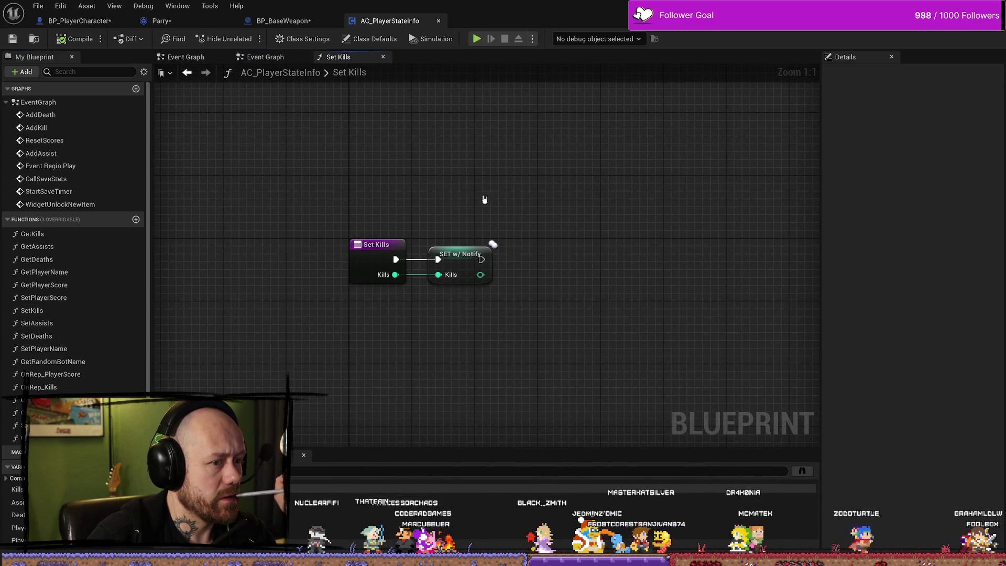
key(ctrl+a)
key(Home)
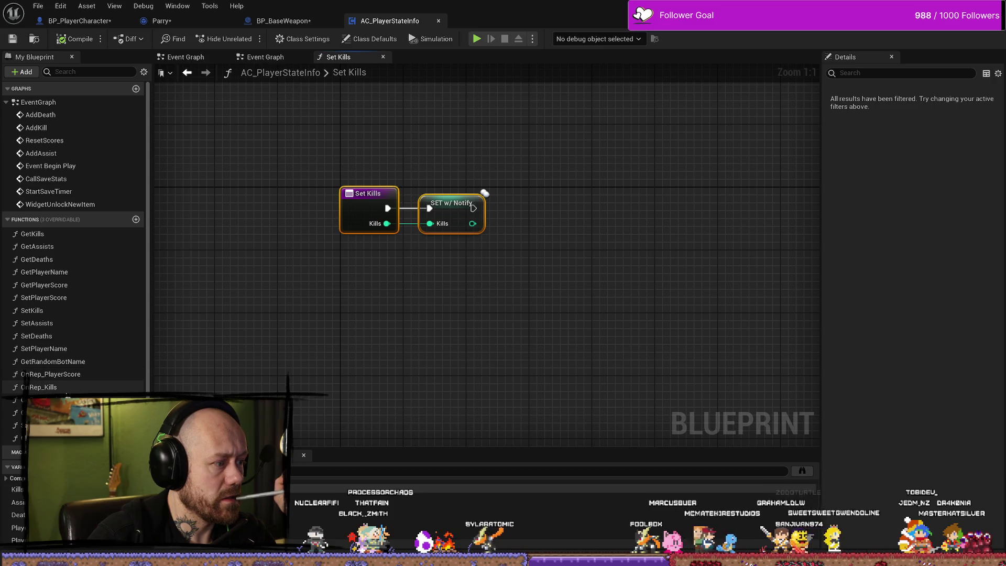
double_click(39, 387)
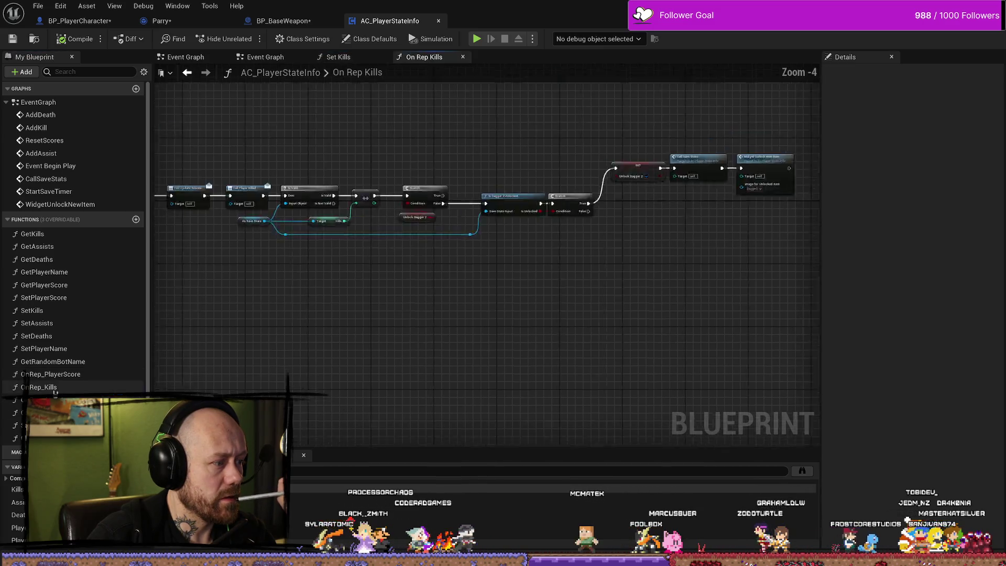
scroll(350, 370, up, 3)
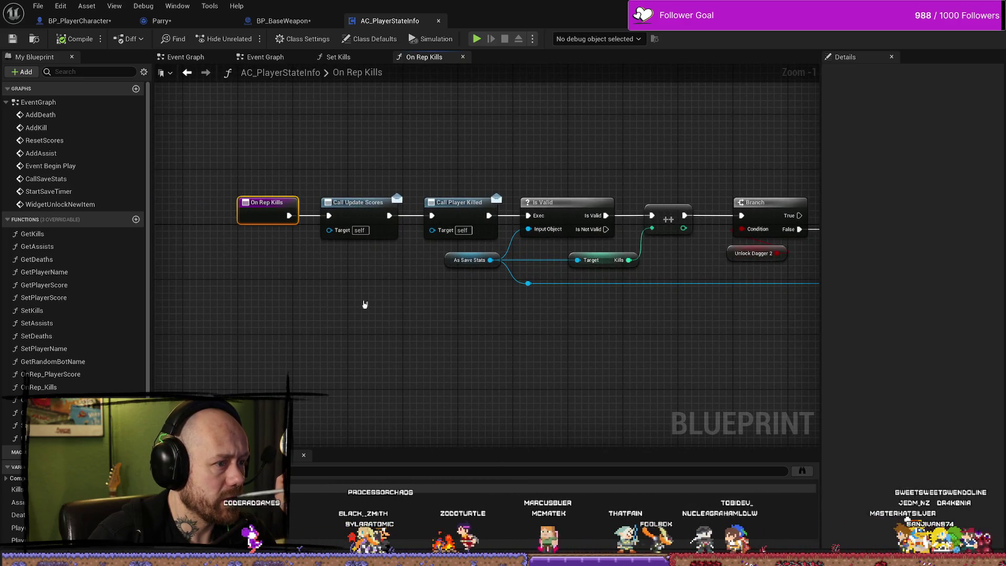
drag(365, 304, 401, 322)
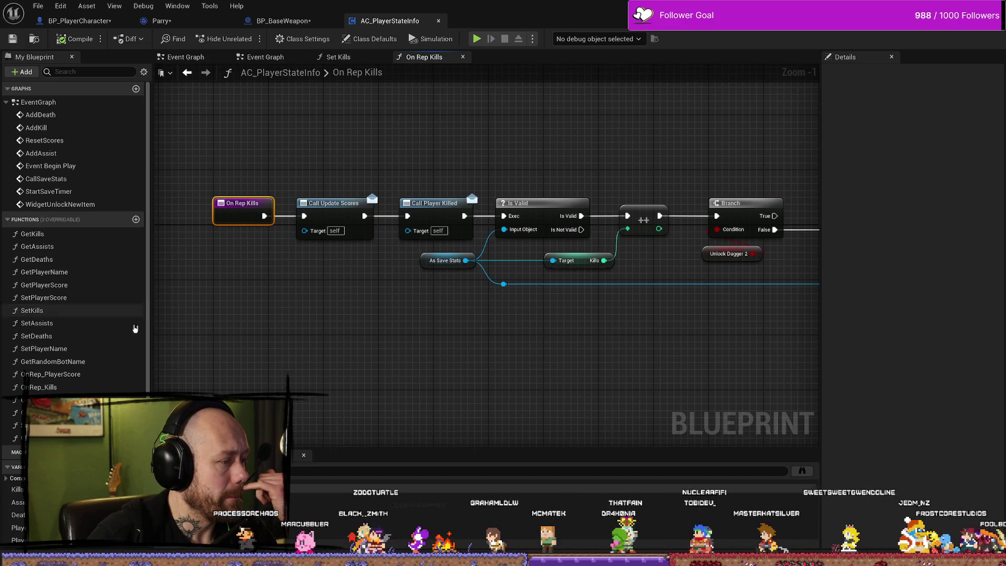
- Search all Blueprints for On Rep Kills references, then jump to the AddKill event
right_click(225, 209)
click(271, 315)
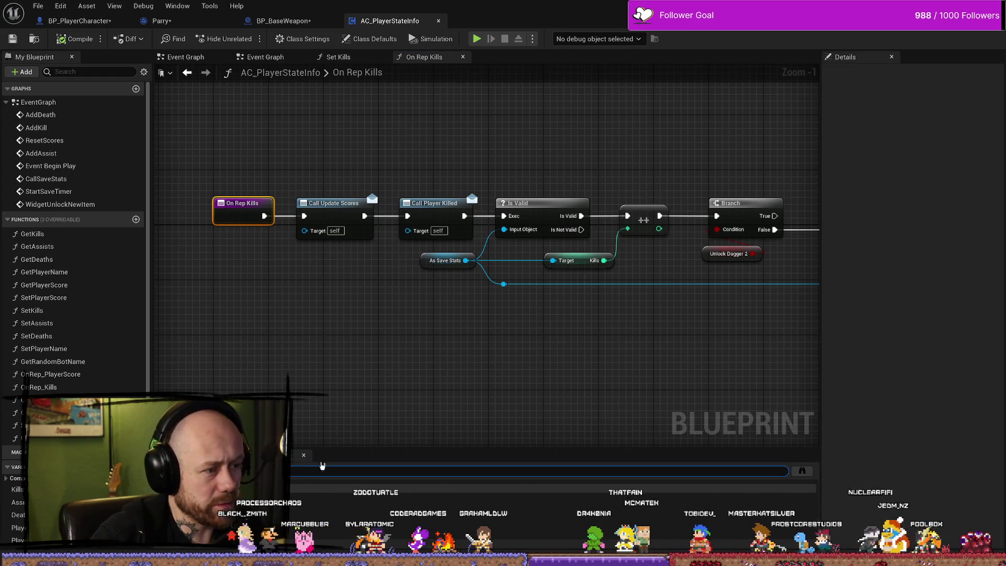
click(803, 472)
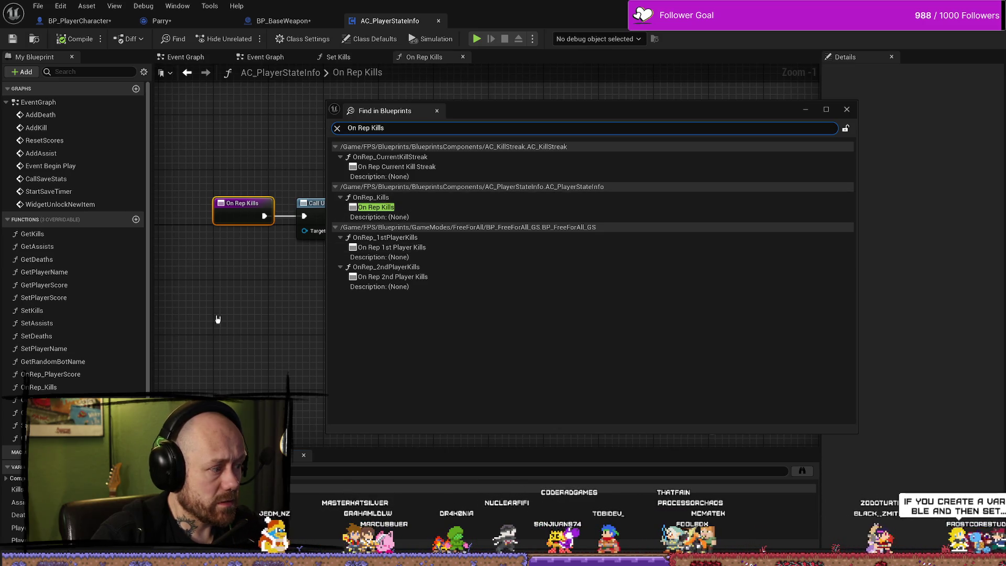
click(255, 311)
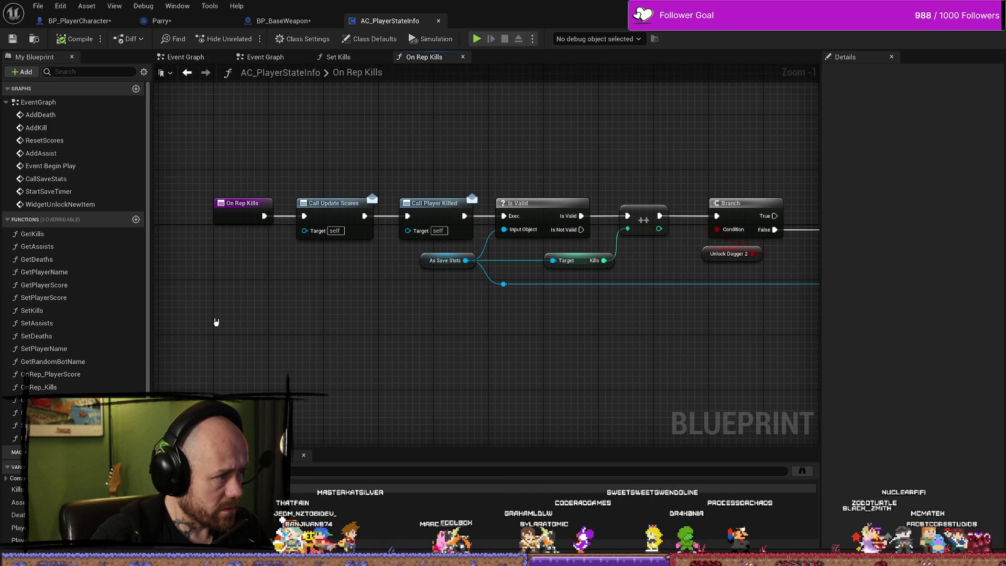
double_click(50, 131)
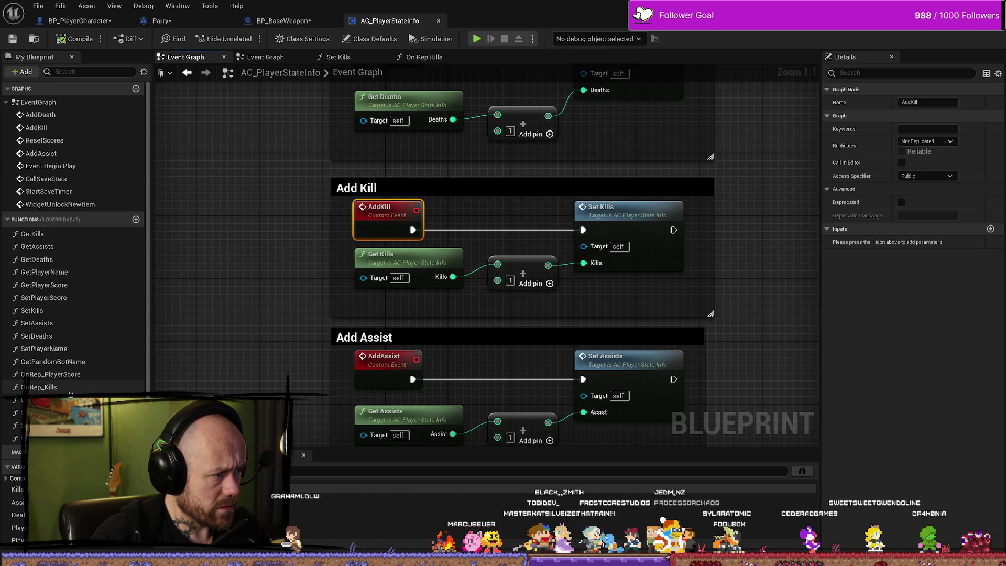
- Reopen the On Rep Kills function graph and select its entry node
double_click(76, 389)
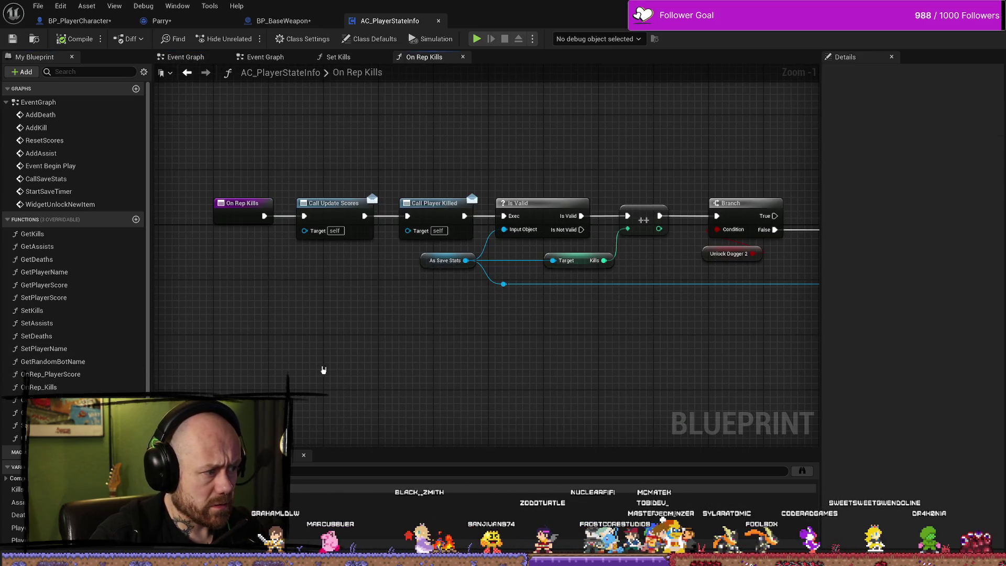
click(66, 387)
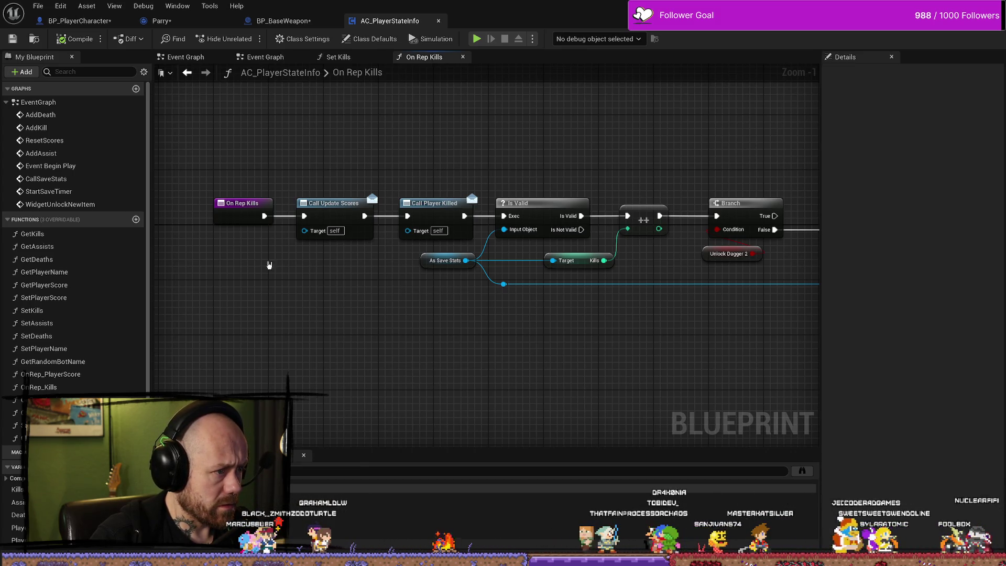
click(237, 216)
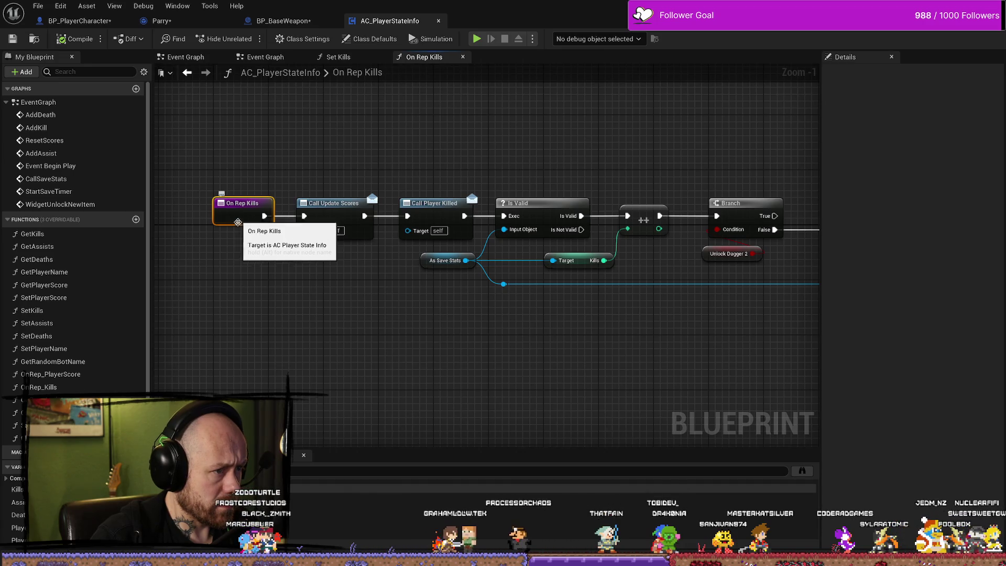
scroll(105, 366, down, 4)
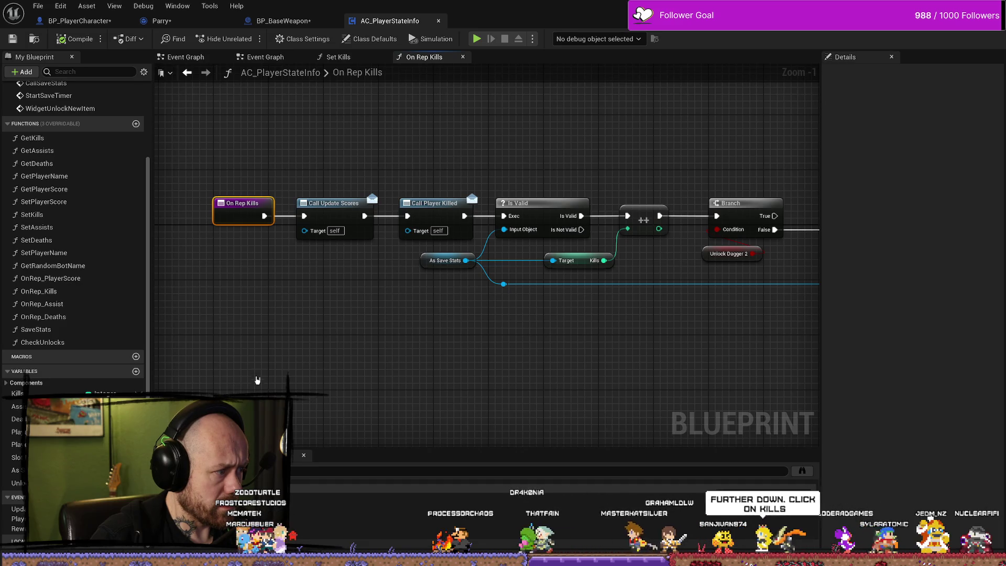
scroll(73, 236, up, 1)
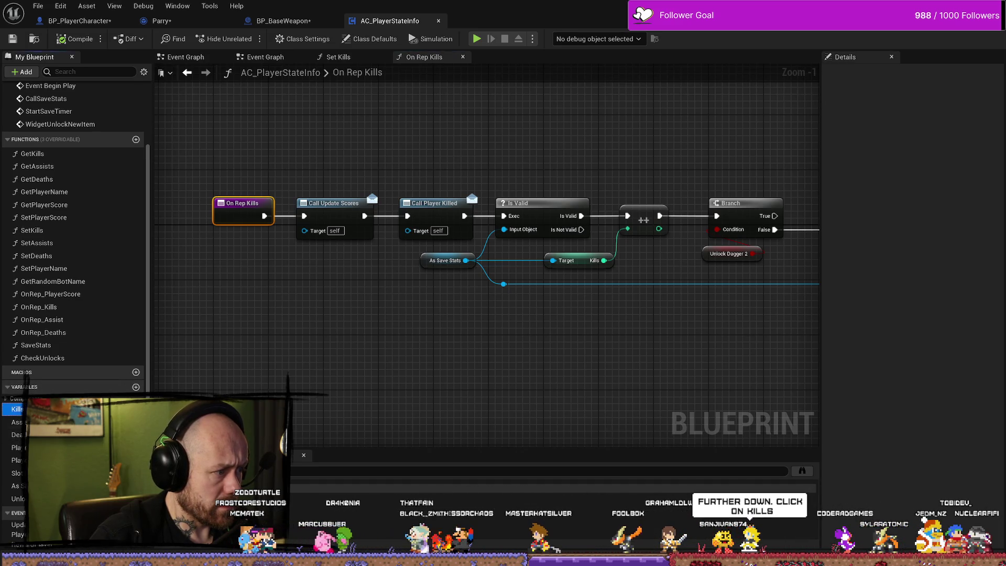
- Toggle the Kills variable's Private setting off and back on
click(17, 409)
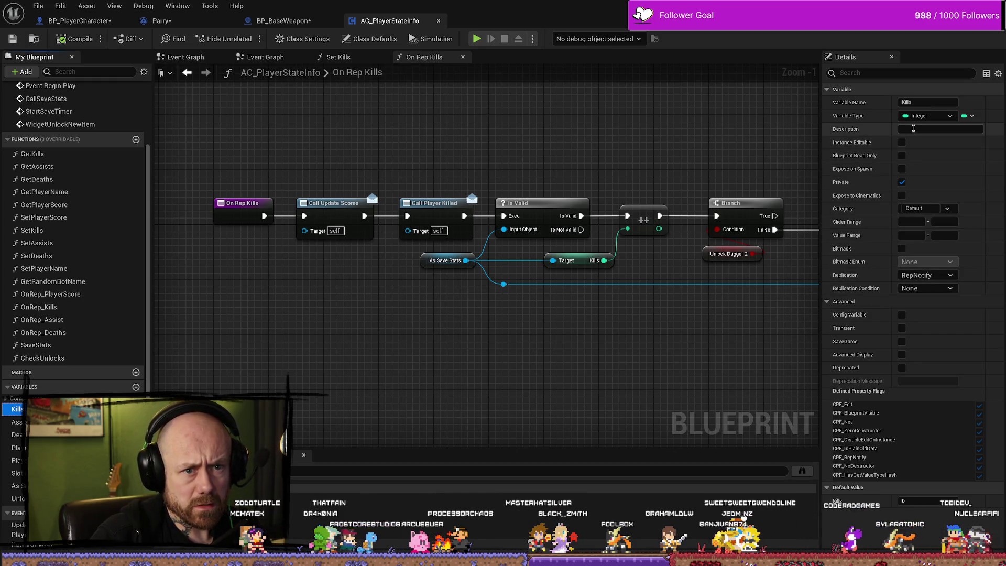
click(902, 182)
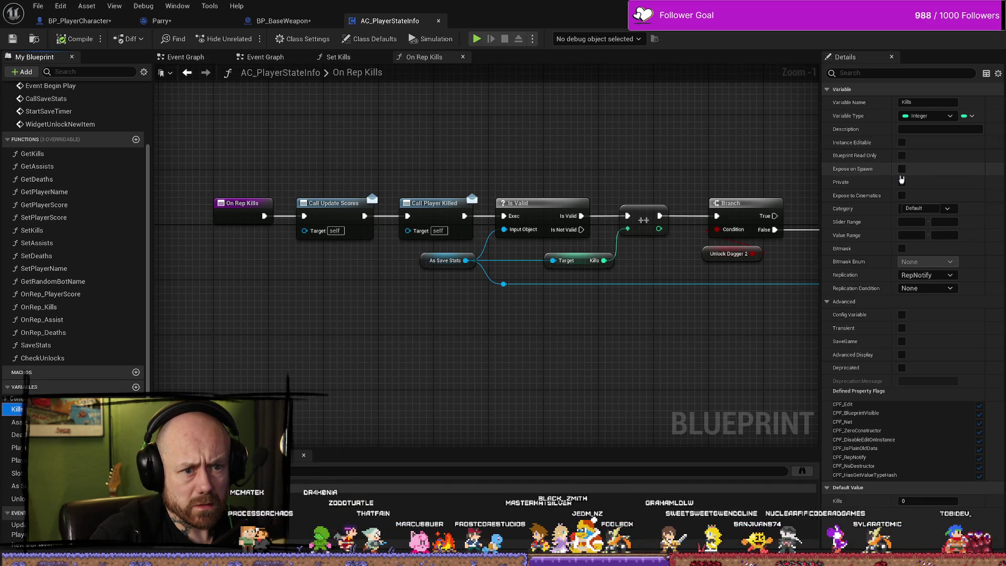
click(901, 181)
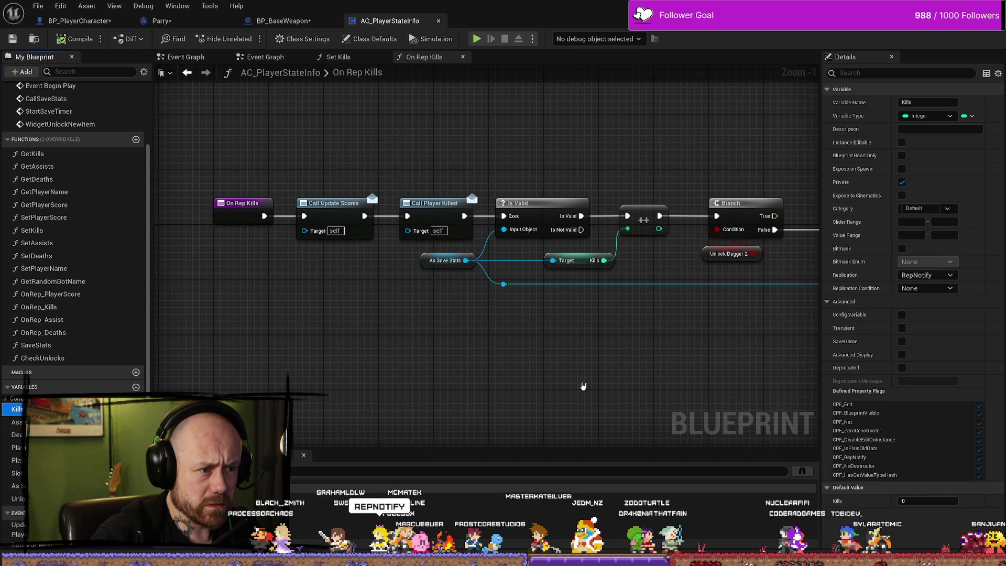
drag(583, 386, 568, 385)
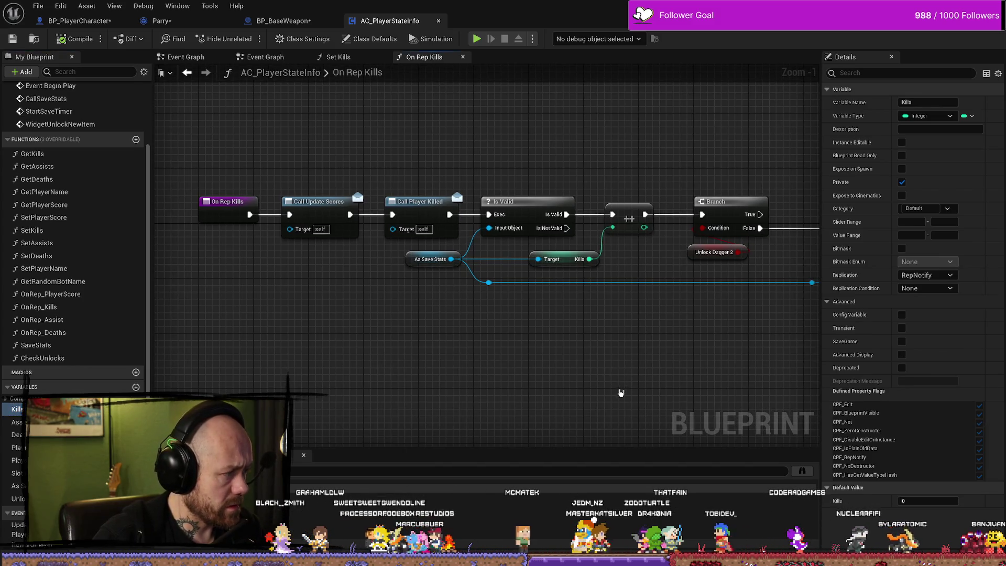
drag(424, 342, 378, 342)
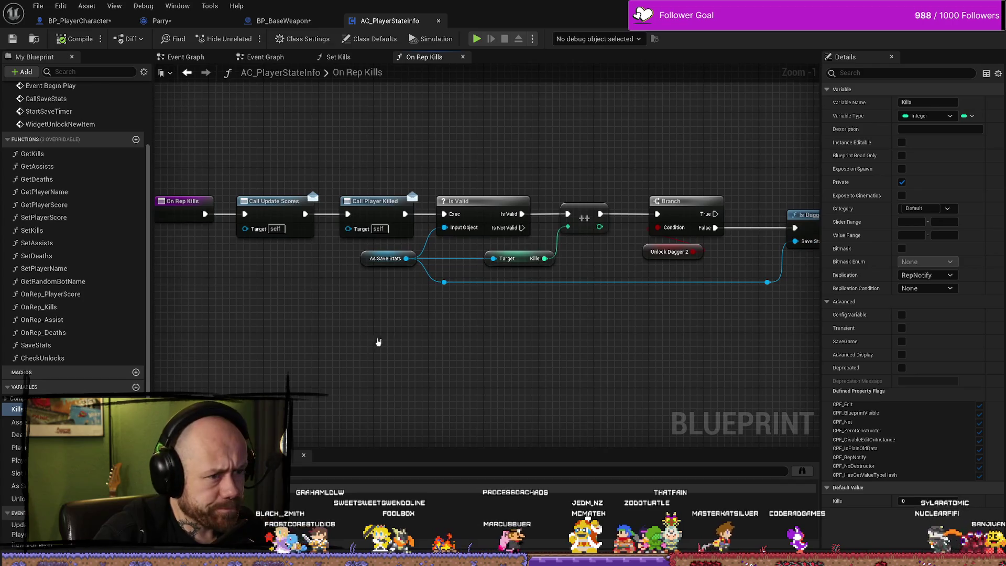
scroll(445, 341, down, 5)
scroll(445, 336, up, 3)
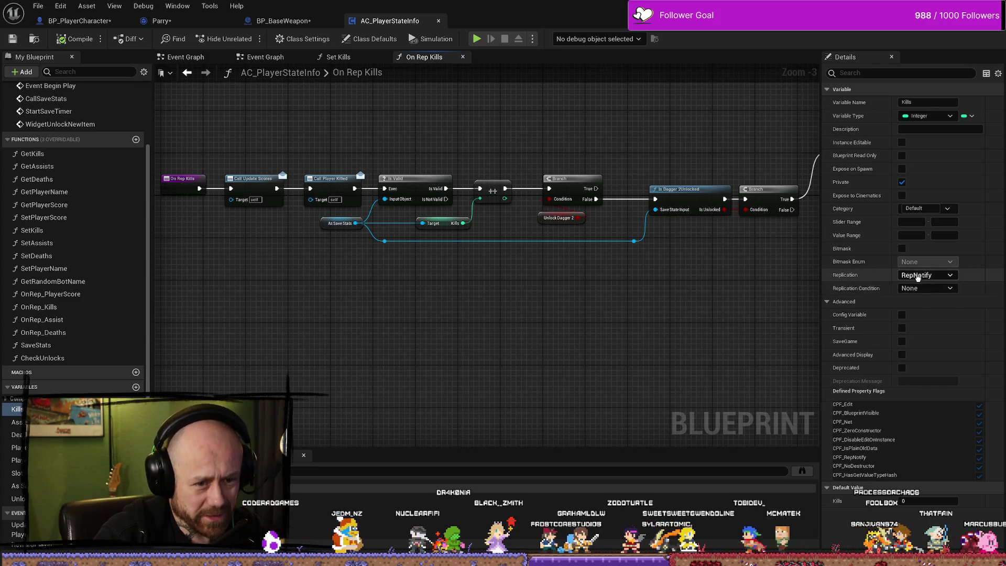
- Confirm Kills replication stays RepNotify and reselect the OnRep_Kills function
click(943, 275)
click(727, 313)
mouse_move(251, 311)
mouse_down()
mouse_move(376, 312)
mouse_move(322, 319)
mouse_up()
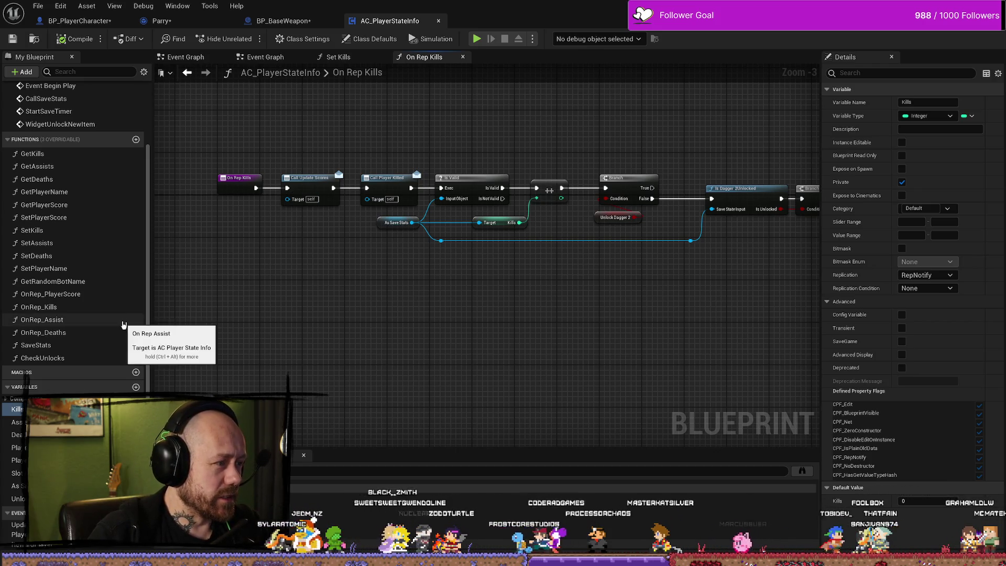
click(114, 307)
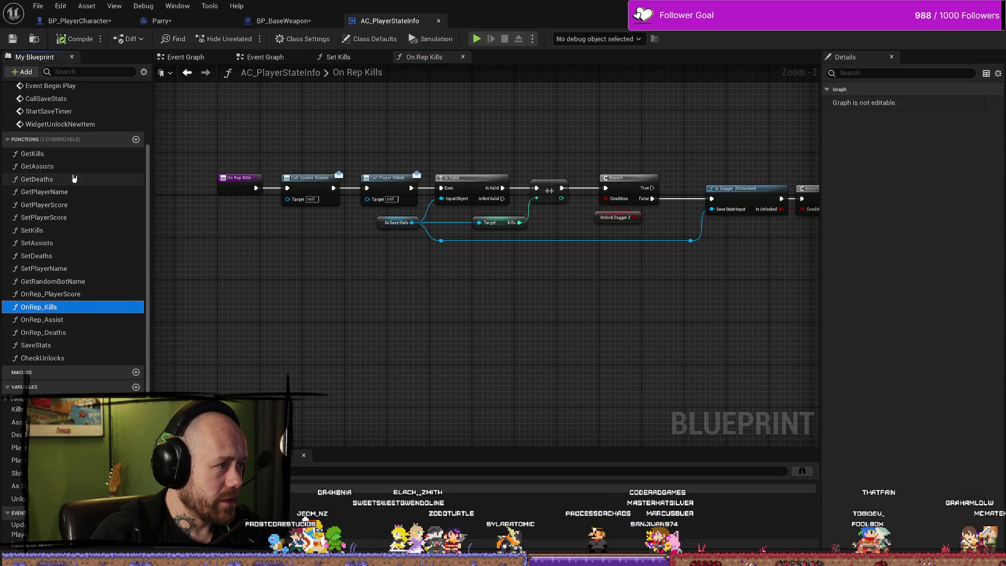
- Glance at GetKills, then go to the AddKill event and enlarge its comment box
double_click(63, 154)
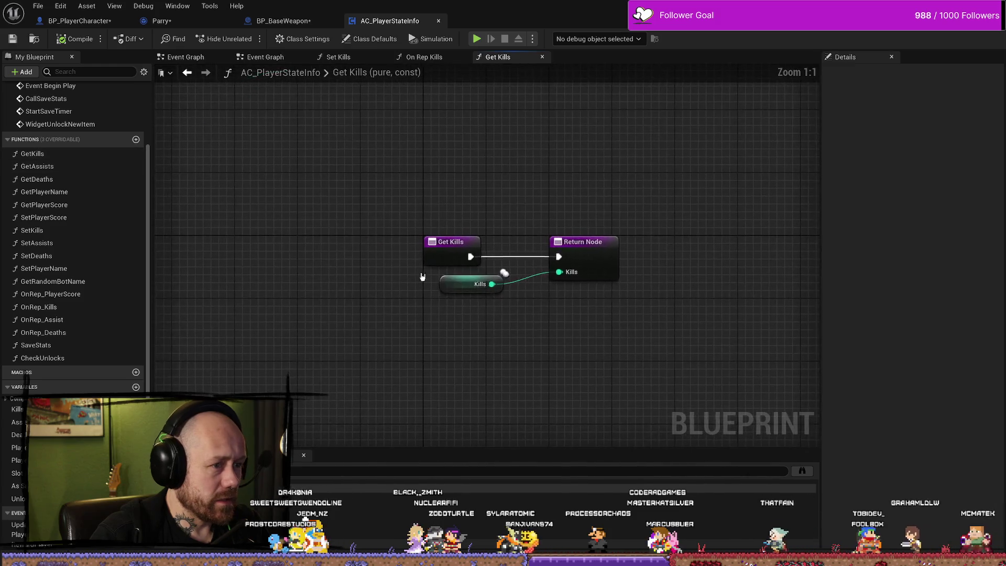
scroll(65, 129, up, 3)
double_click(67, 110)
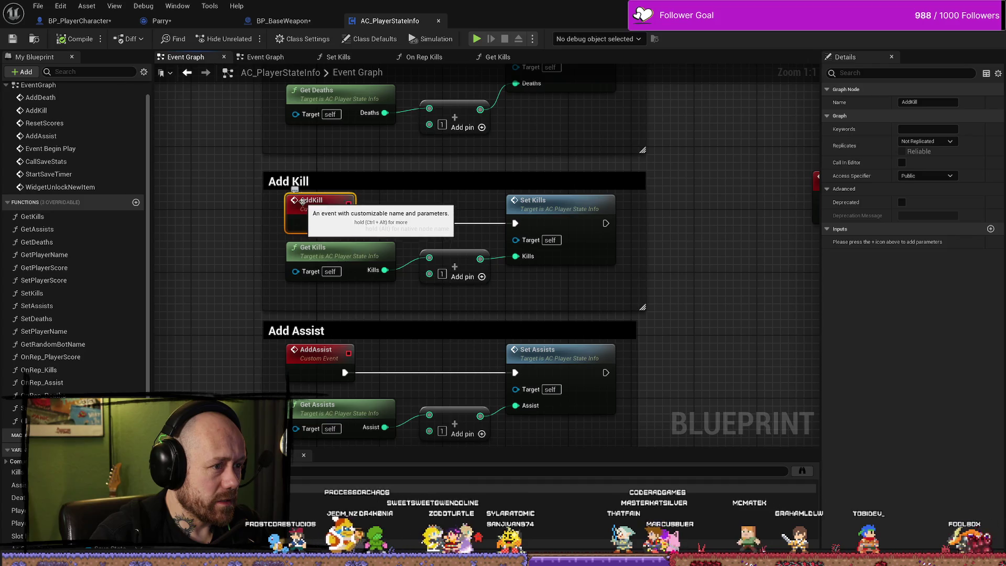
drag(400, 169, 400, 162)
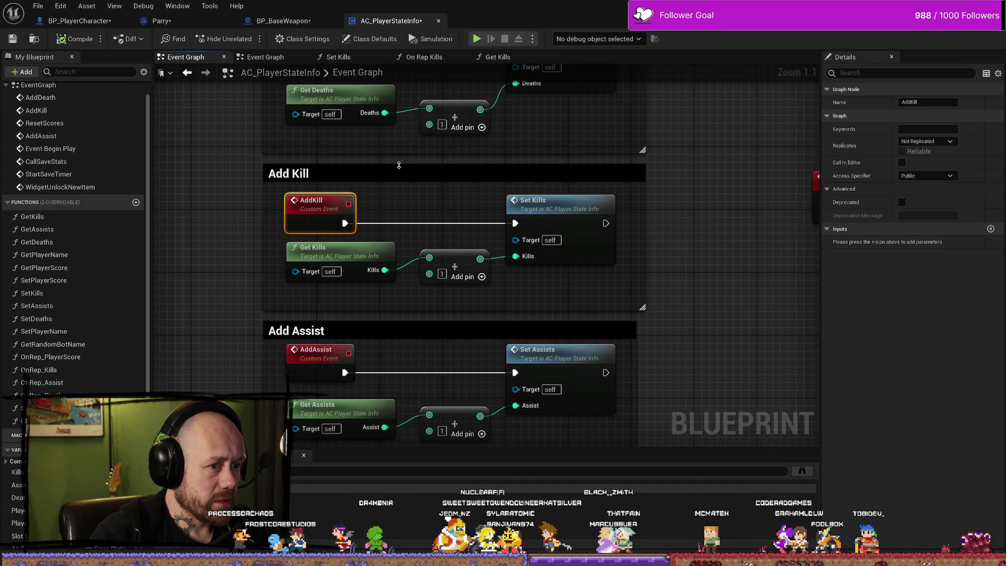
- Find AddKill references across all Blueprints and open the Damage Player Add Kill call
right_click(314, 215)
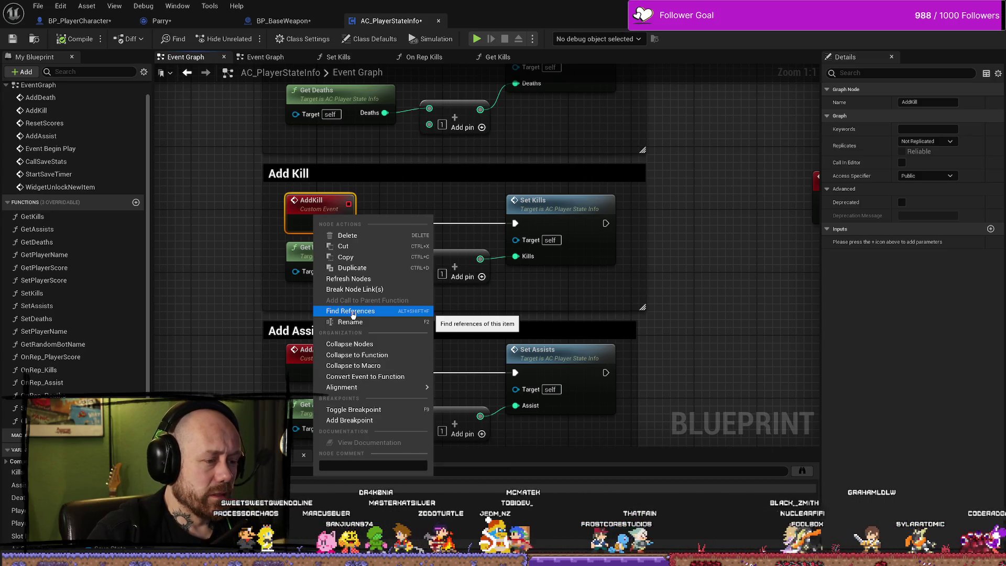
click(353, 313)
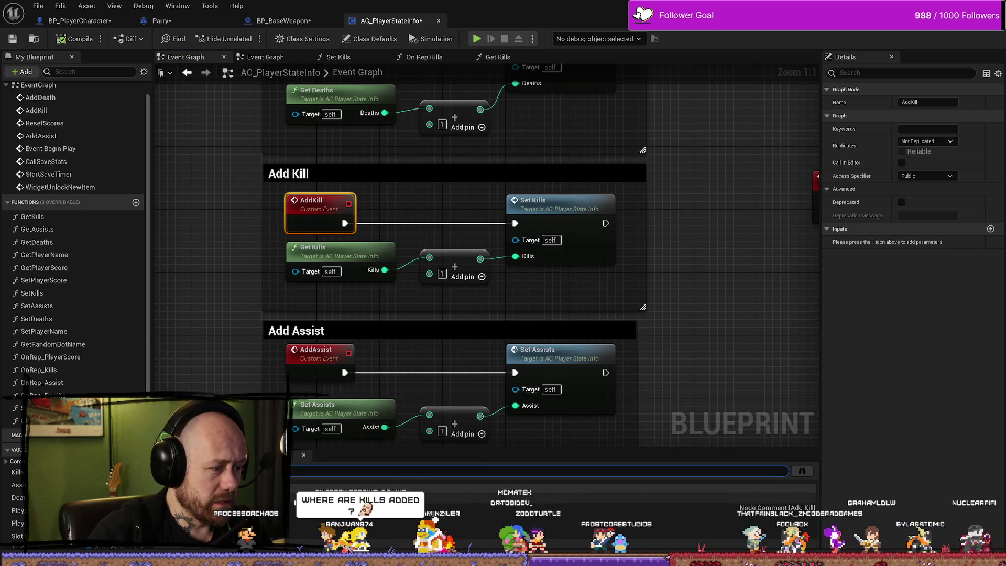
click(802, 471)
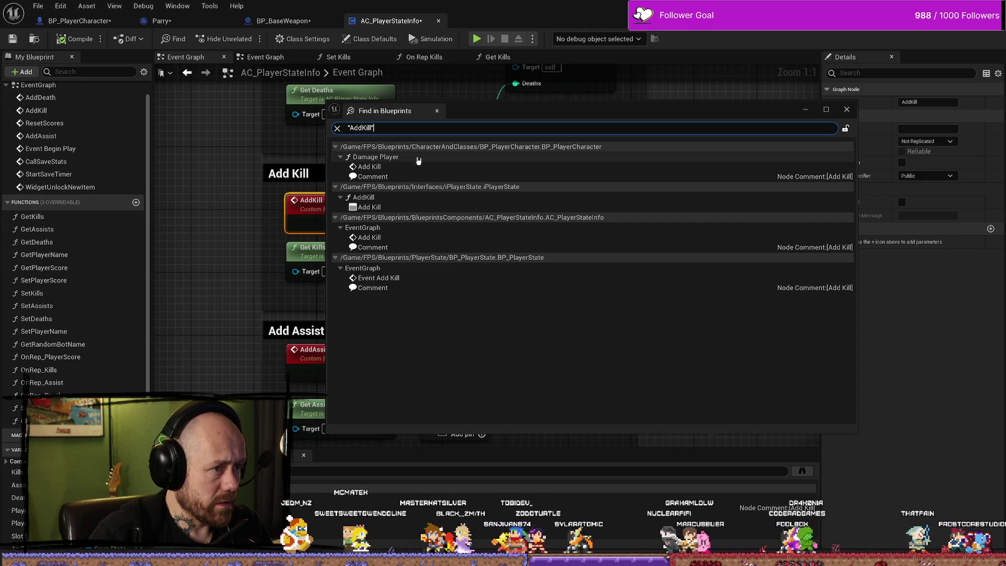
mouse_move(502, 110)
mouse_down()
mouse_move(688, 105)
mouse_move(812, 135)
mouse_move(717, 173)
mouse_move(678, 142)
mouse_move(727, 173)
mouse_move(708, 270)
mouse_move(535, 119)
mouse_up()
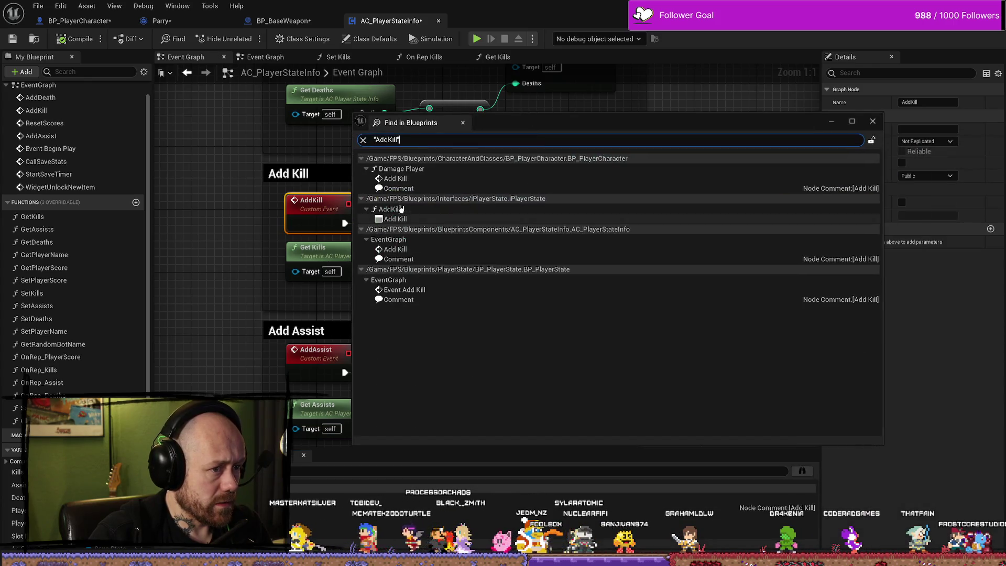
double_click(414, 181)
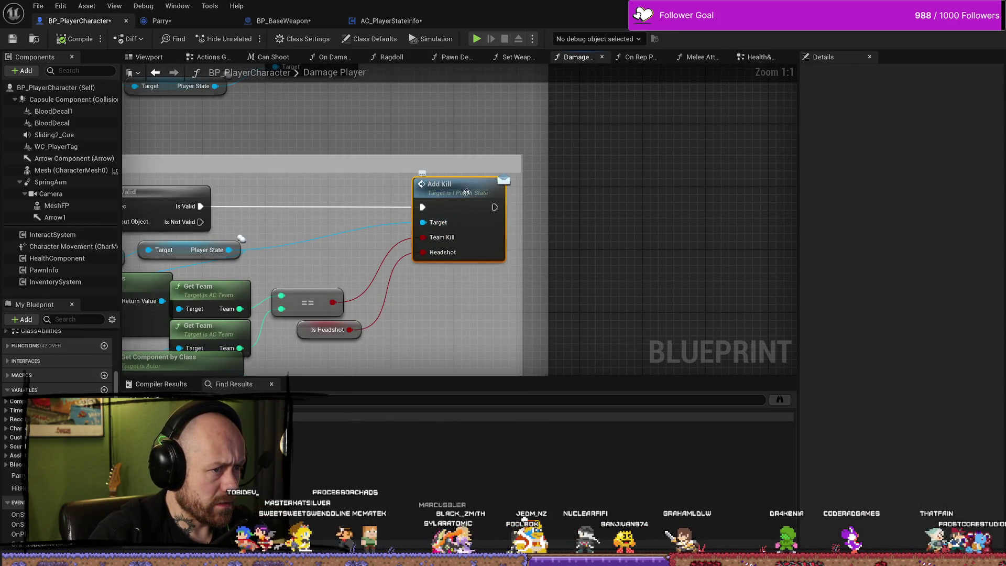
- Survey the Damage Player chain through Update Kill Feed, Add Kill and Handle Death
scroll(446, 209, down, 4)
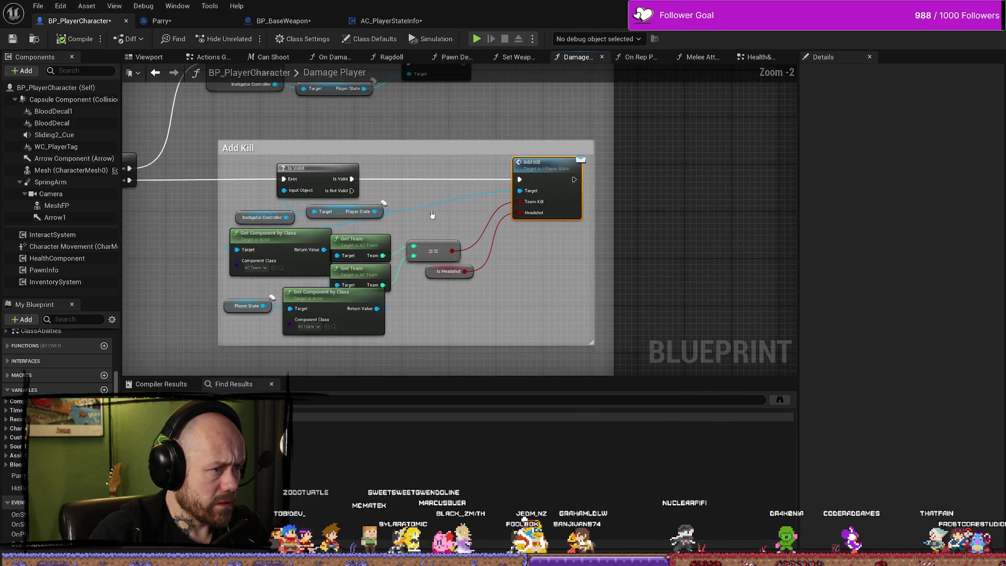
drag(227, 210, 350, 259)
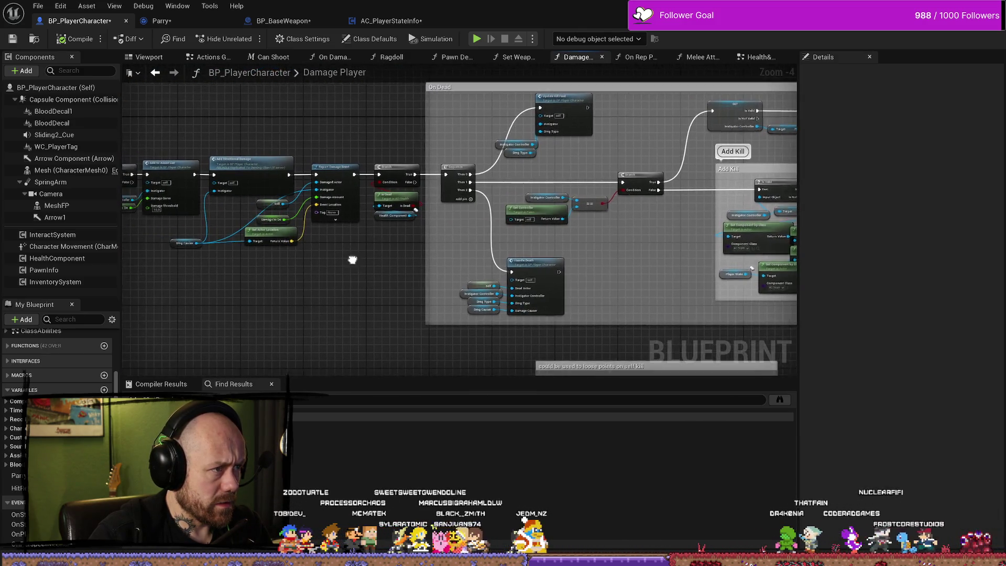
scroll(326, 258, down, 1)
mouse_move(283, 254)
mouse_down()
mouse_move(294, 139)
mouse_move(394, 202)
mouse_up()
scroll(394, 202, up, 2)
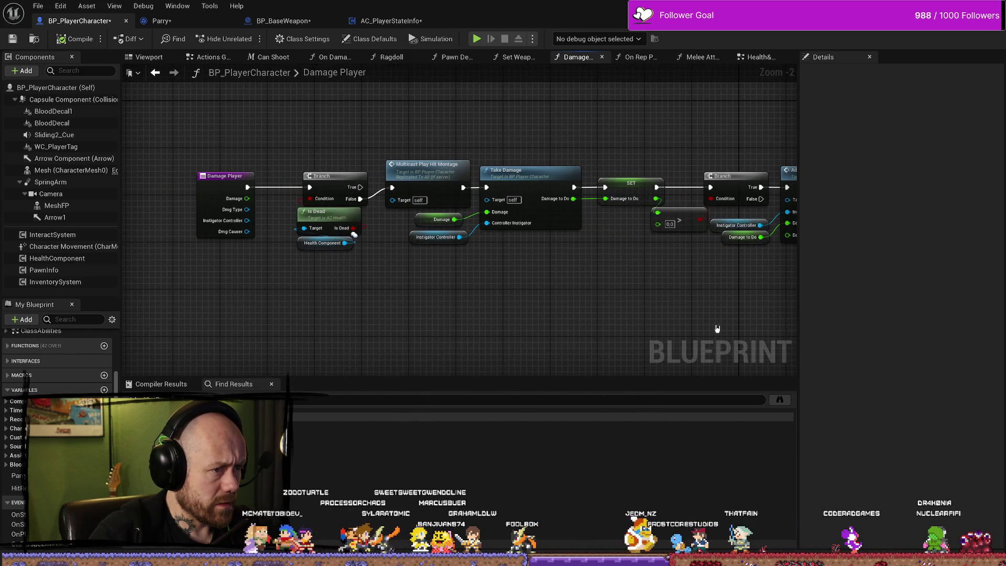
scroll(578, 320, up, 1)
mouse_move(578, 319)
mouse_down()
mouse_move(541, 294)
mouse_move(490, 288)
mouse_move(472, 262)
mouse_move(498, 215)
mouse_up()
scroll(498, 215, down, 1)
mouse_move(478, 265)
mouse_down()
mouse_move(461, 297)
mouse_move(449, 276)
mouse_move(650, 142)
mouse_move(655, 176)
mouse_up()
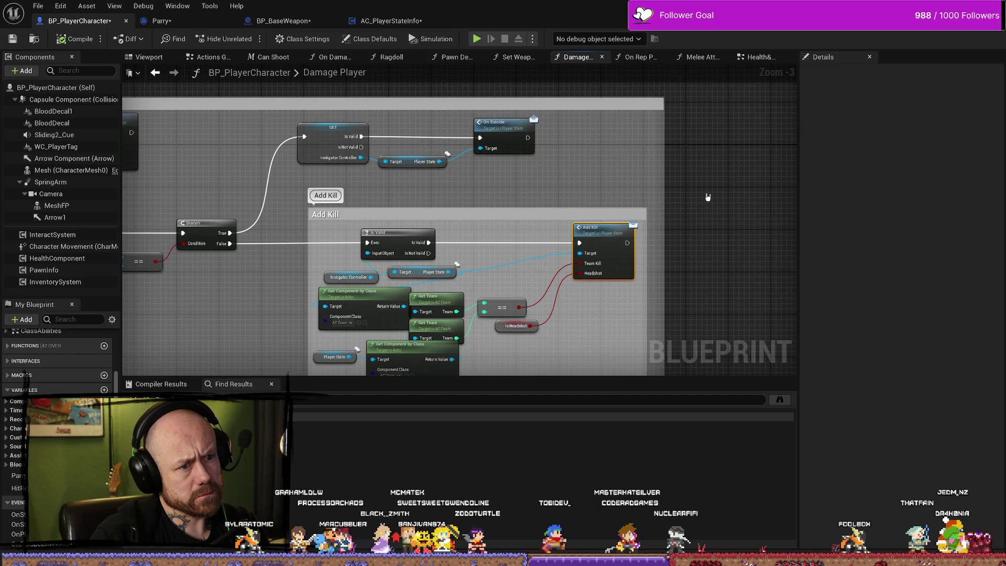
scroll(681, 218, up, 4)
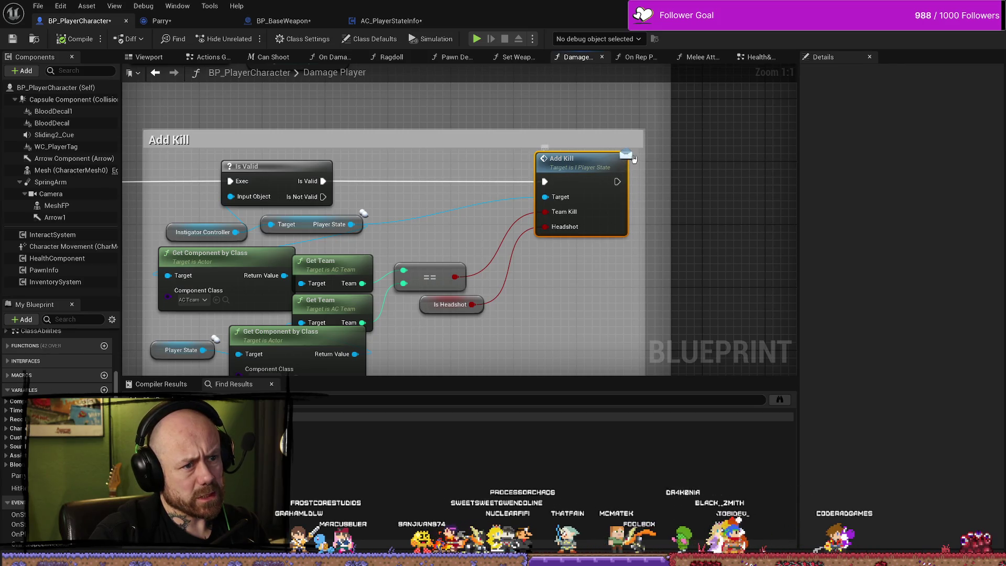
drag(602, 169, 597, 170)
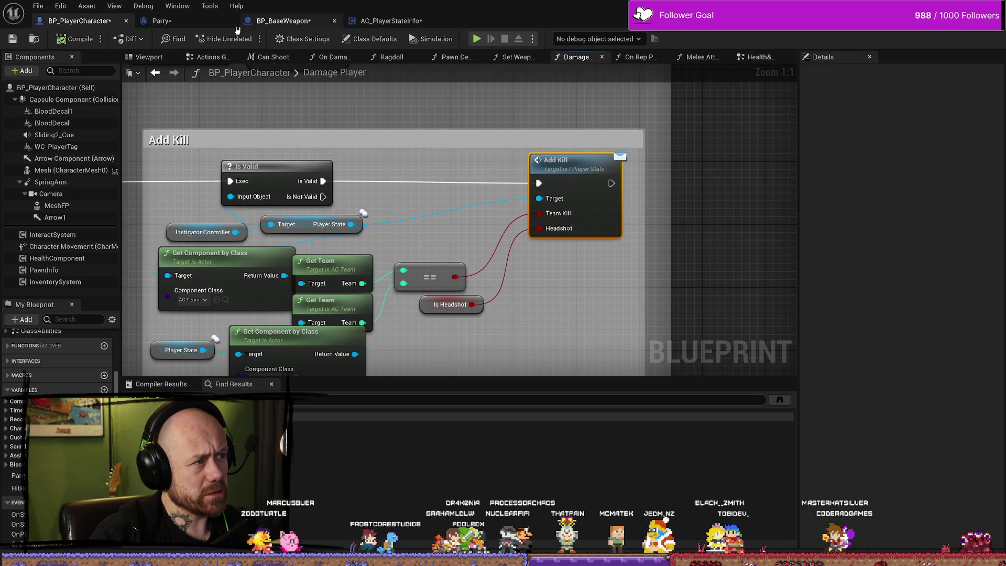
- Show BP_PlayerCharacter's class settings, select the Add Kill call, and return to AC_PlayerStateInfo
click(304, 39)
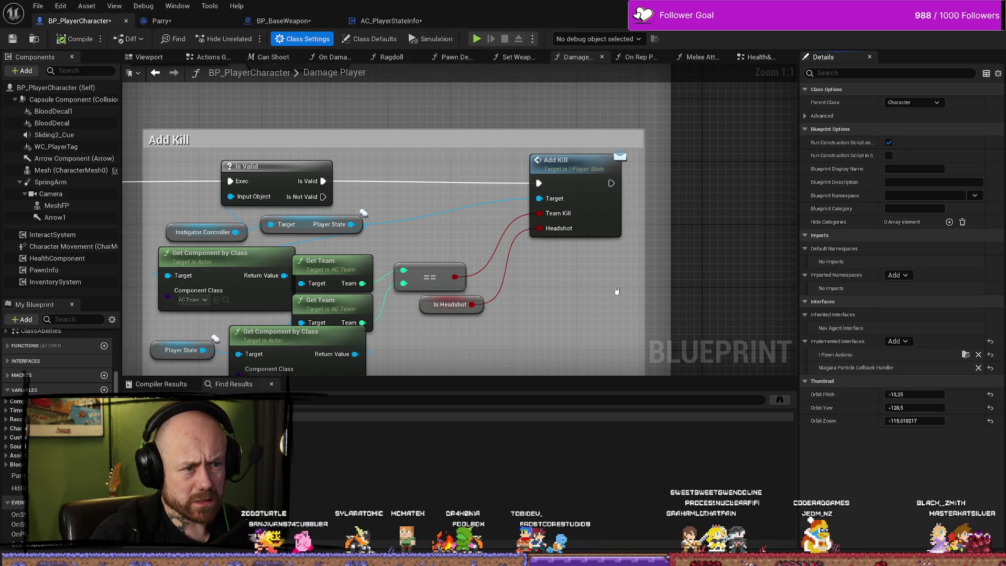
drag(750, 163, 514, 226)
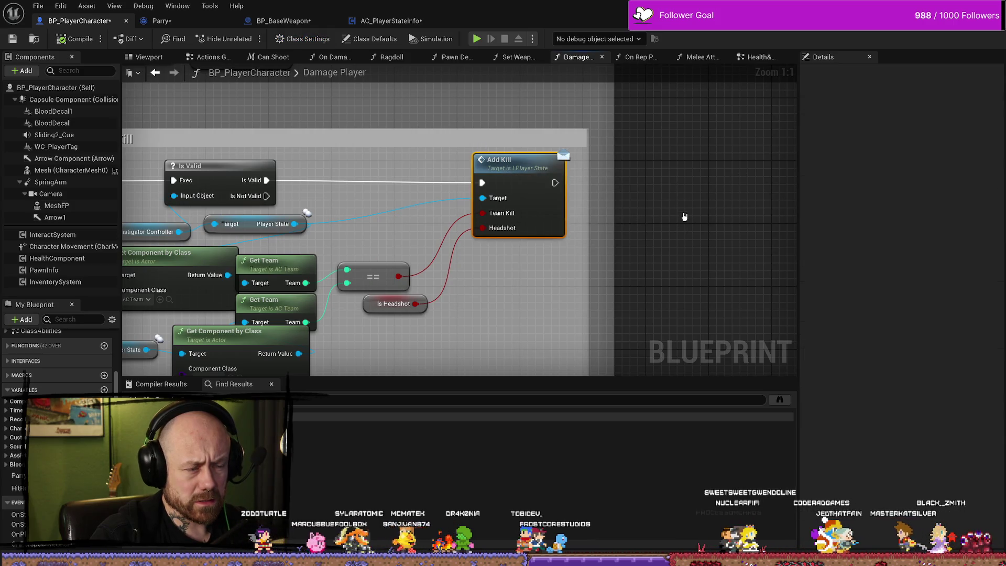
click(400, 20)
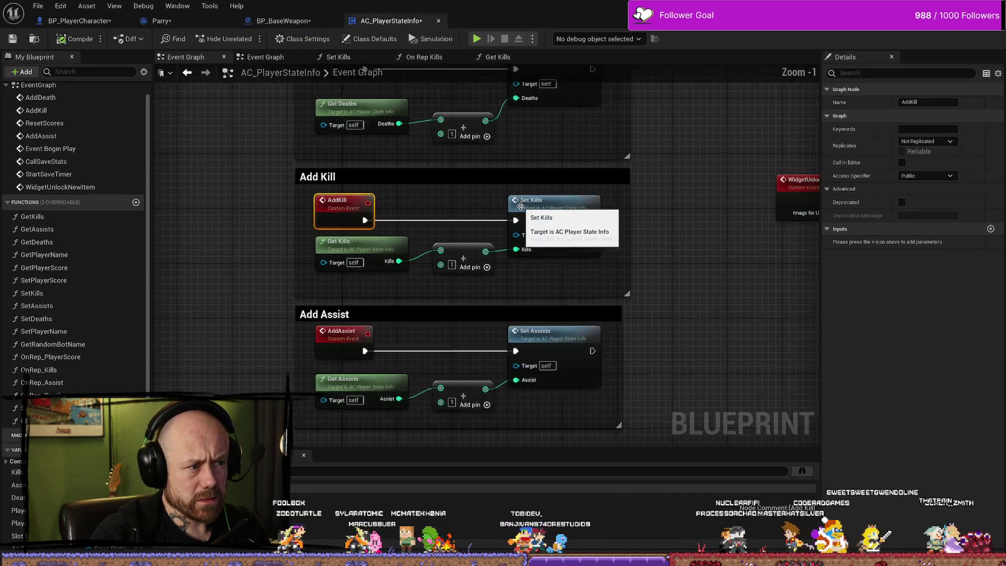
- Glance at BP_BaseWeapon's Play Effects and AC_PlayerStateInfo, then return to BP_PlayerCharacter
scroll(520, 205, down, 1)
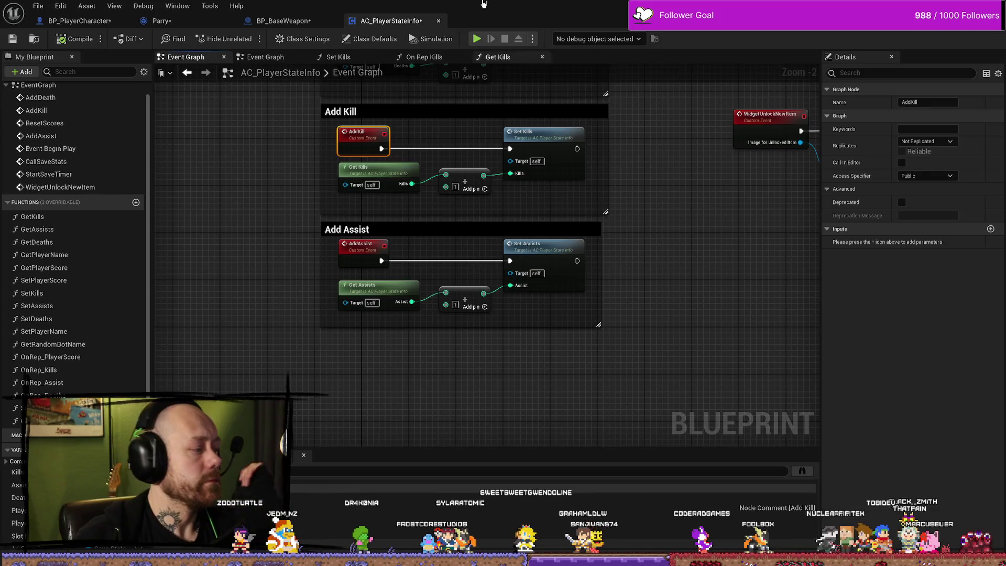
click(280, 20)
scroll(539, 202, down, 5)
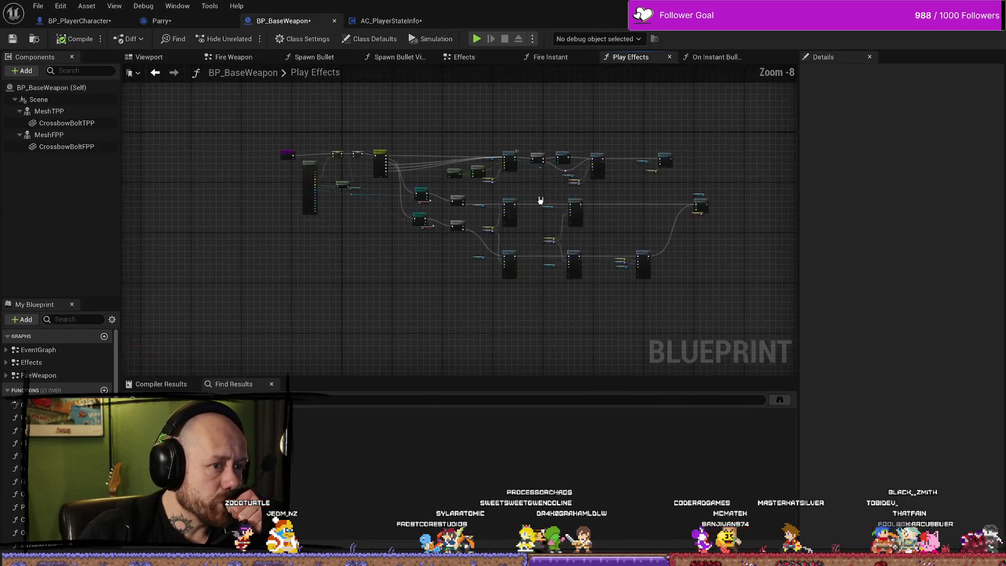
scroll(652, 206, up, 3)
scroll(420, 187, down, 3)
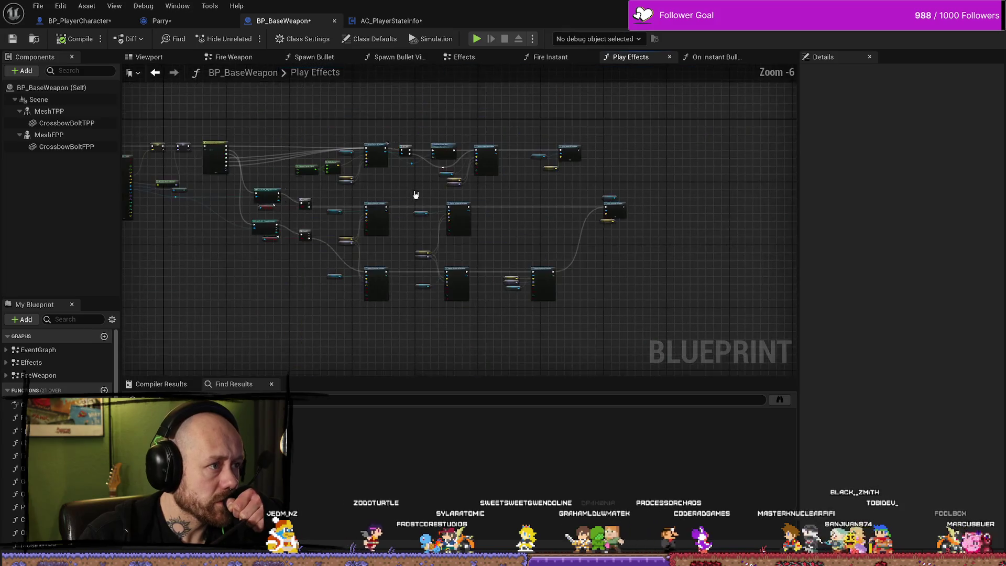
scroll(558, 192, up, 3)
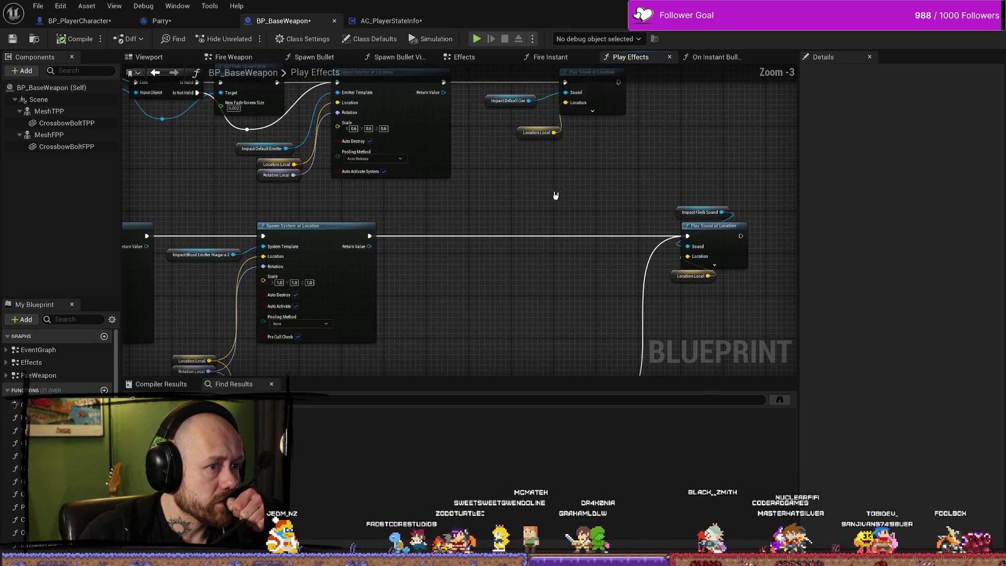
click(397, 21)
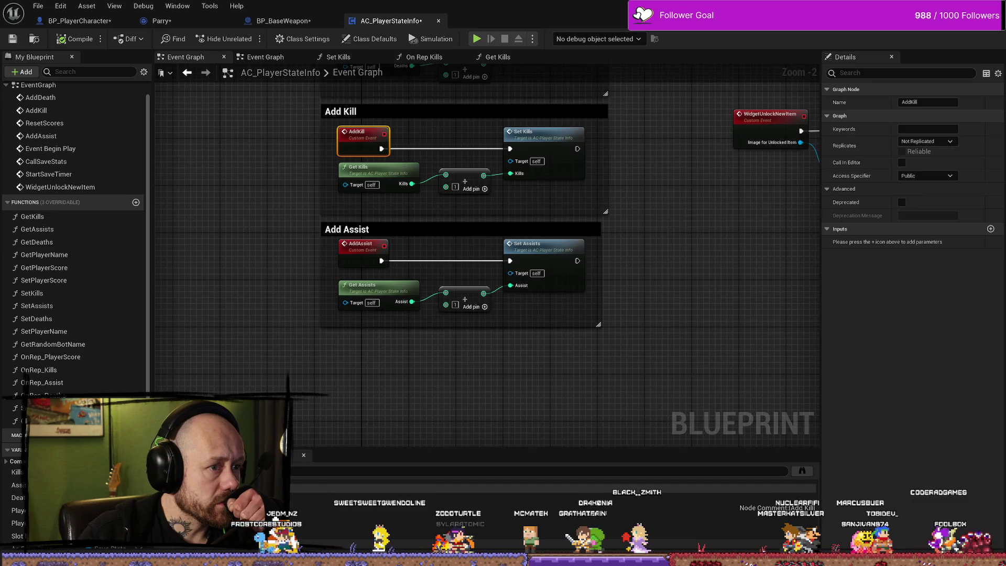
scroll(589, 198, down, 2)
click(84, 7)
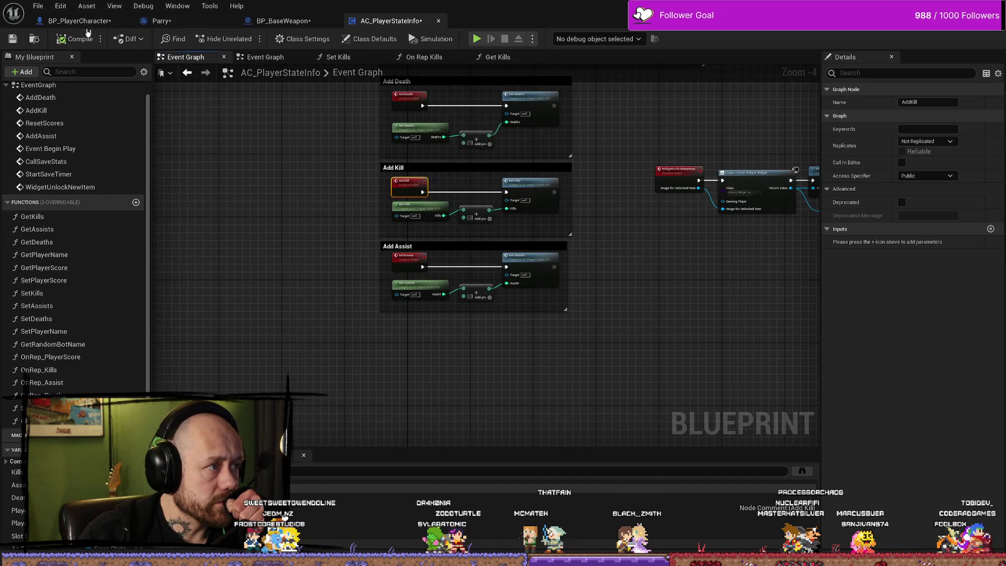
click(79, 21)
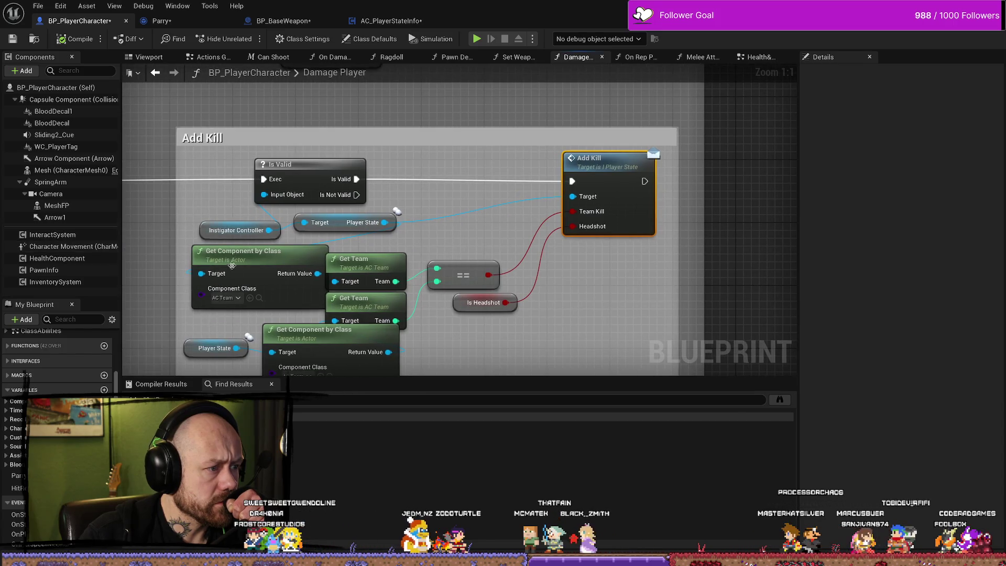
- Nudge the Get Component by Class and Player State nodes in the Add Kill group
drag(331, 232, 341, 245)
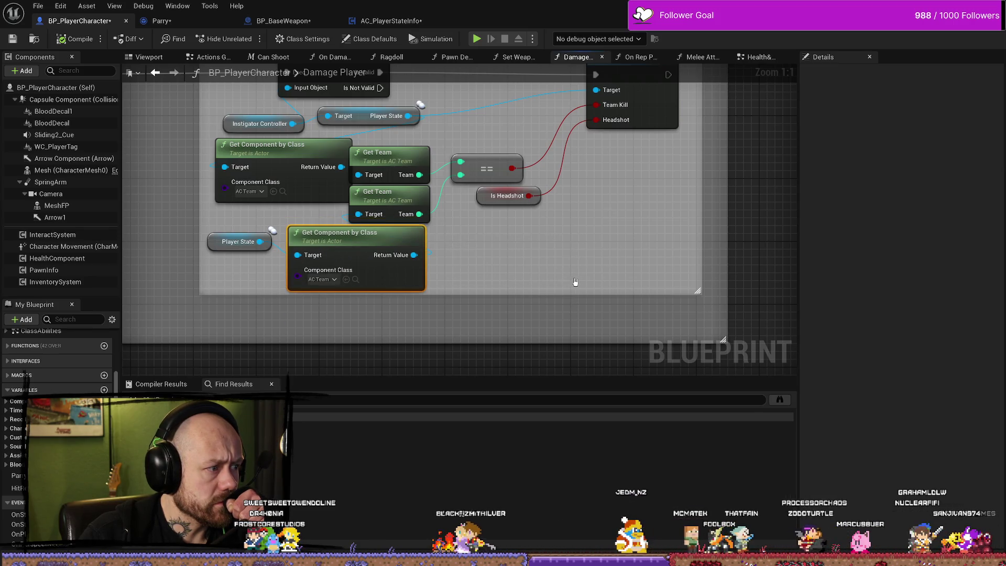
click(575, 282)
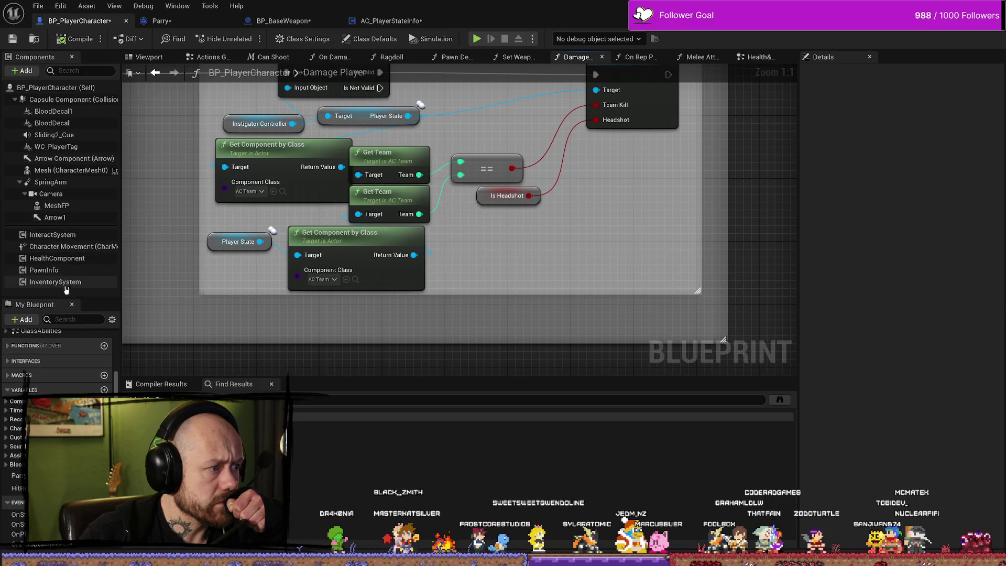
drag(585, 277, 541, 294)
mouse_move(473, 286)
mouse_down()
mouse_move(508, 301)
mouse_move(521, 325)
mouse_up()
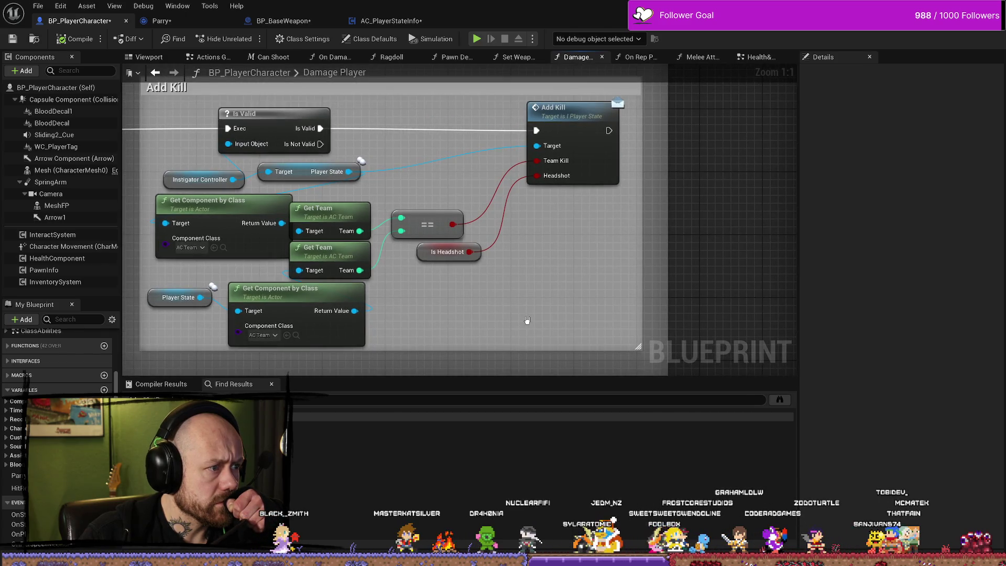
mouse_move(168, 181)
mouse_down()
mouse_move(321, 211)
mouse_move(290, 198)
mouse_up()
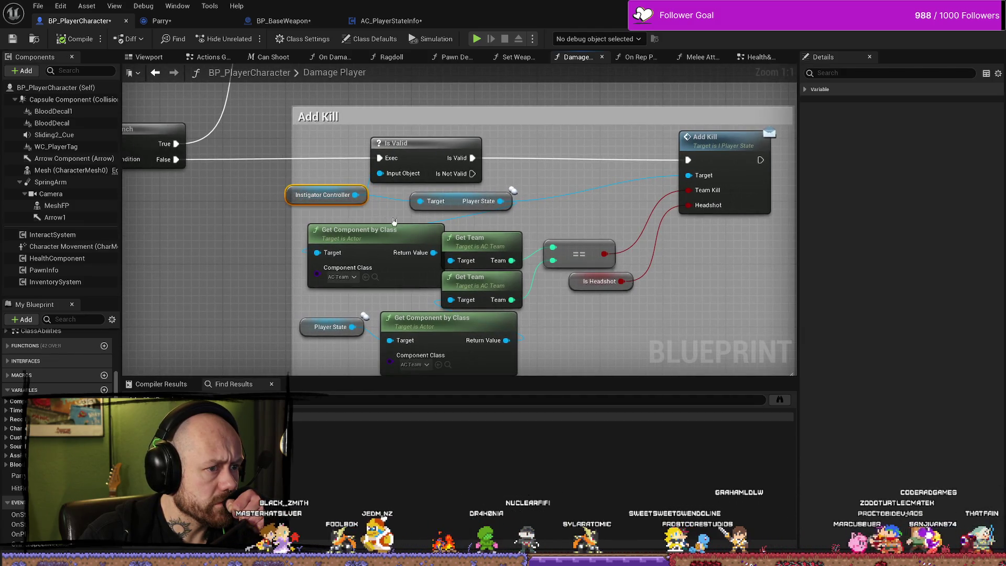
drag(438, 209, 408, 211)
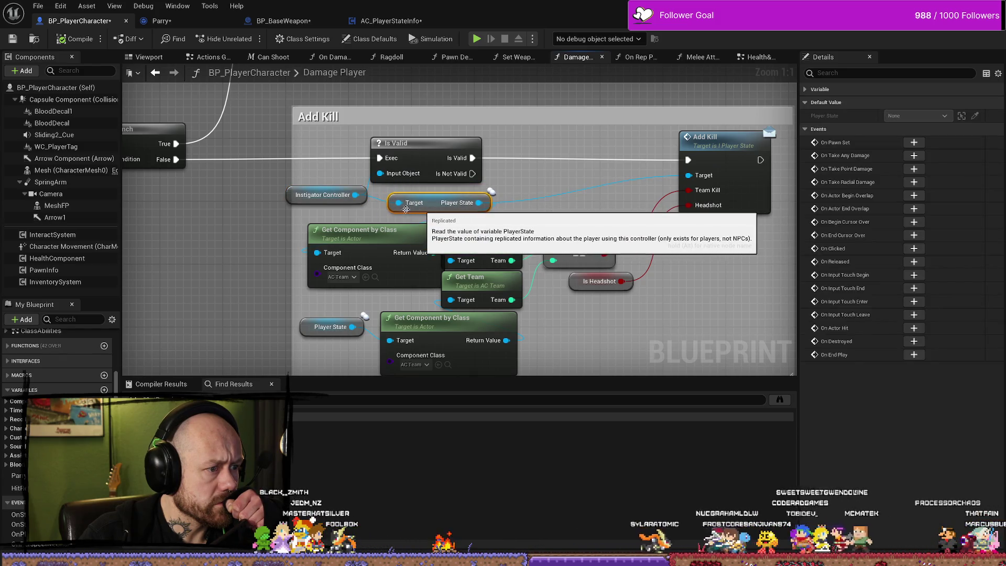
drag(584, 233, 534, 234)
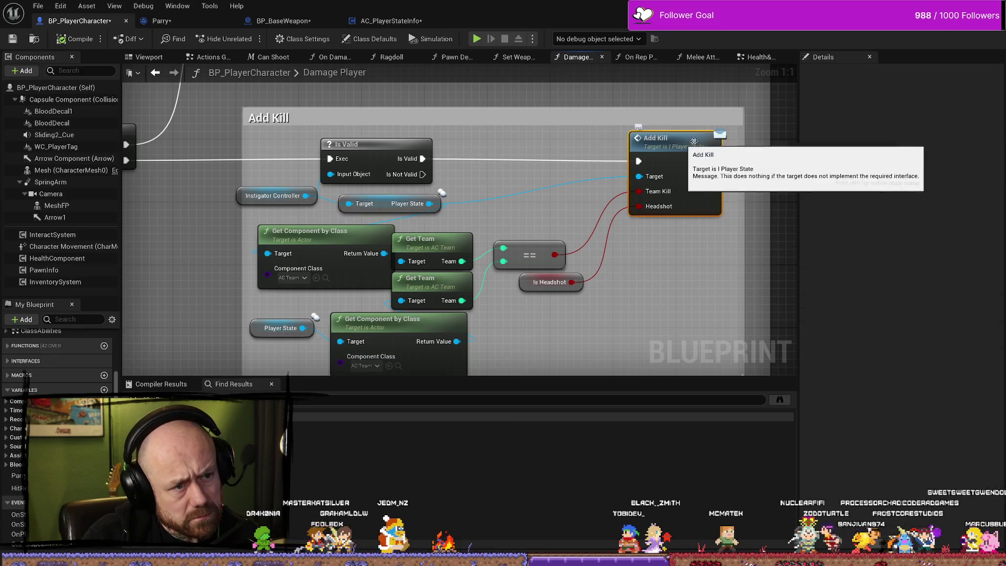
- Check the Branch and Handle Death nodes, save BP_PlayerCharacter, and go to Parry
scroll(303, 232, down, 2)
mouse_move(303, 231)
mouse_down()
mouse_move(481, 250)
mouse_move(255, 215)
mouse_up()
scroll(255, 215, down, 1)
scroll(631, 186, up, 2)
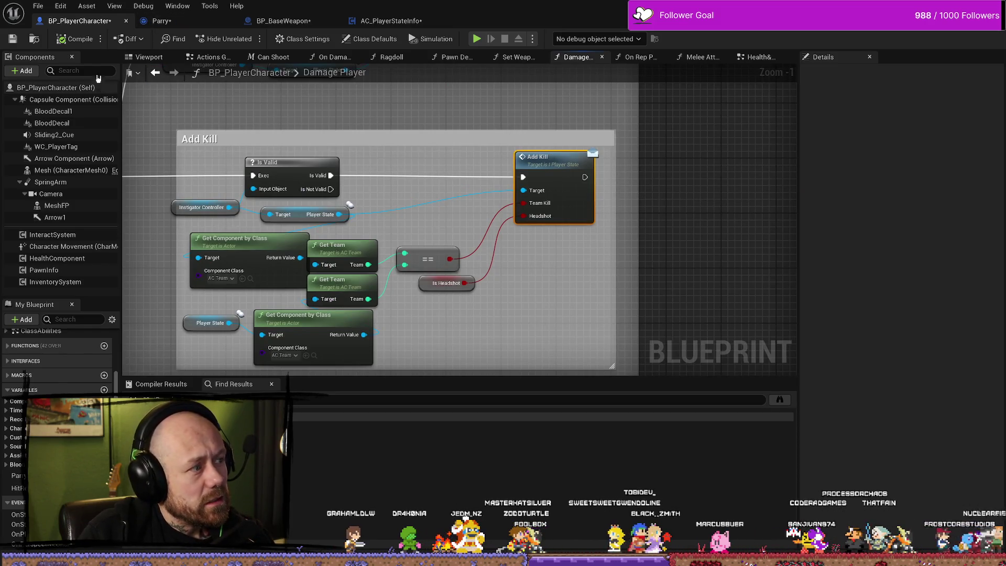
click(14, 41)
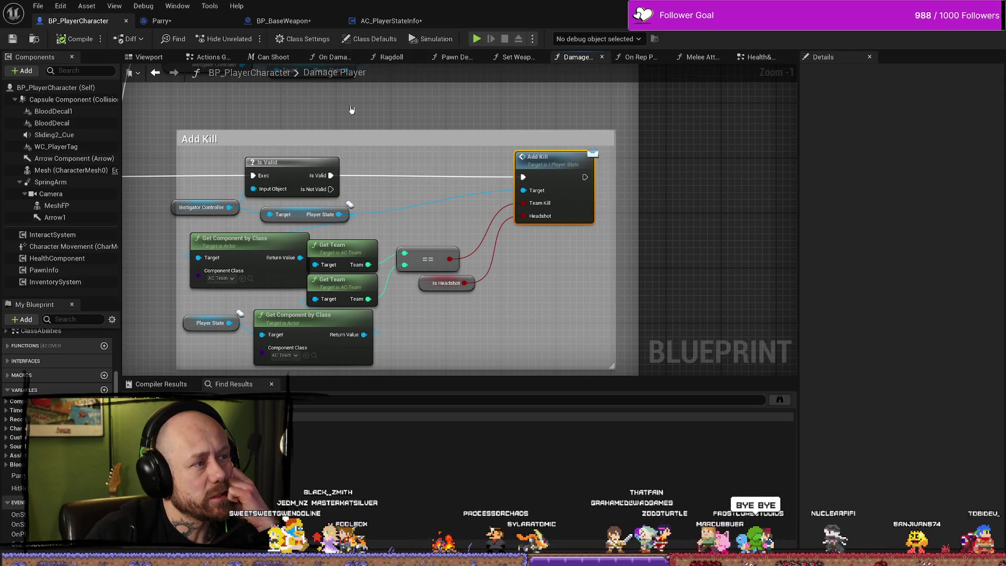
click(162, 20)
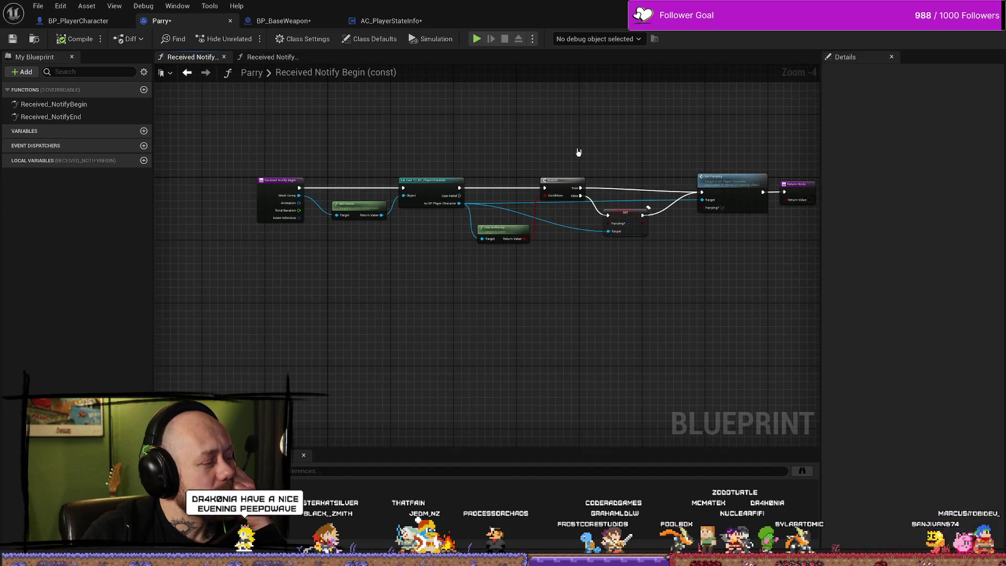
- Save BP_BaseWeapon after selecting its Play Sound at Location node
click(283, 21)
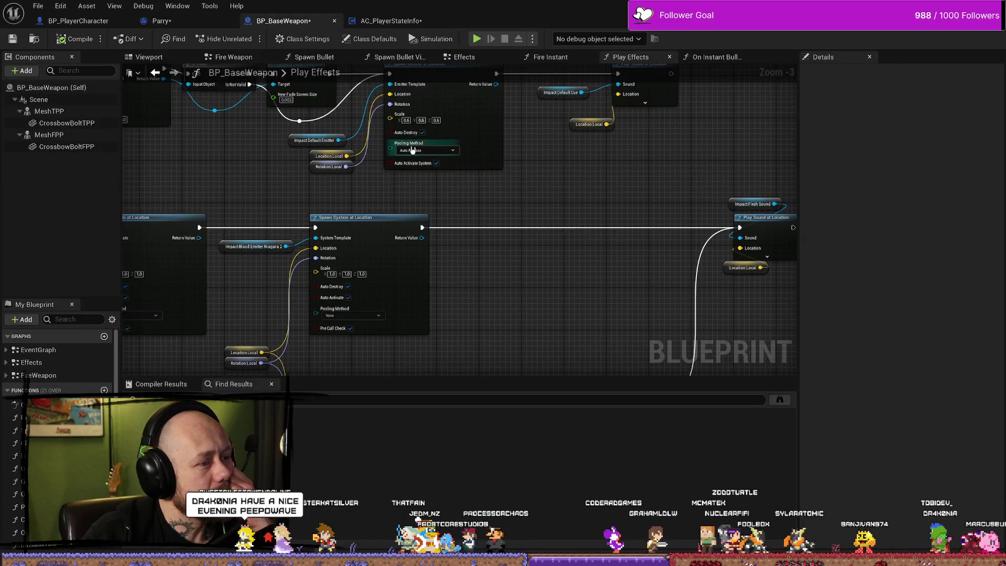
drag(586, 180, 453, 277)
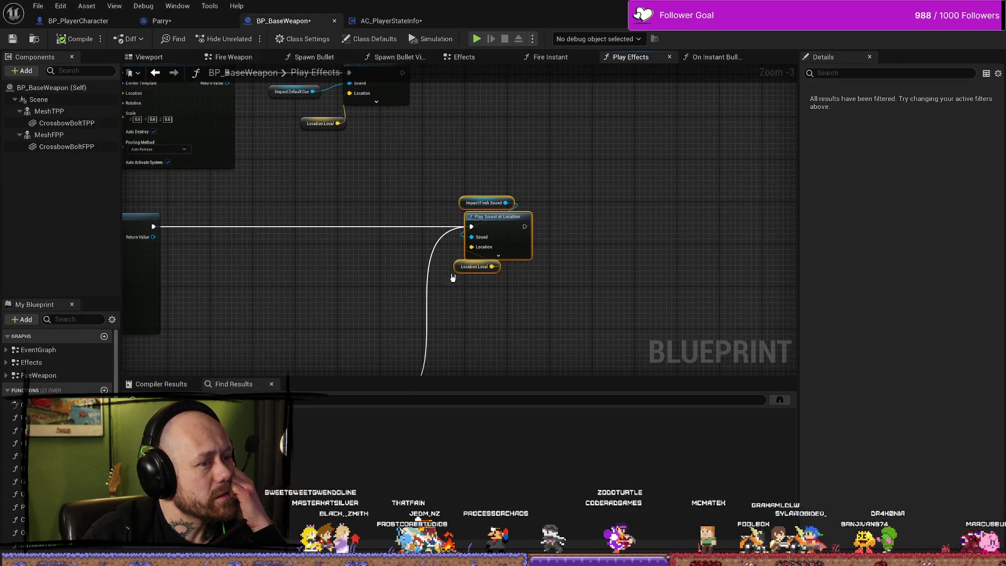
scroll(577, 229, down, 3)
scroll(532, 238, up, 2)
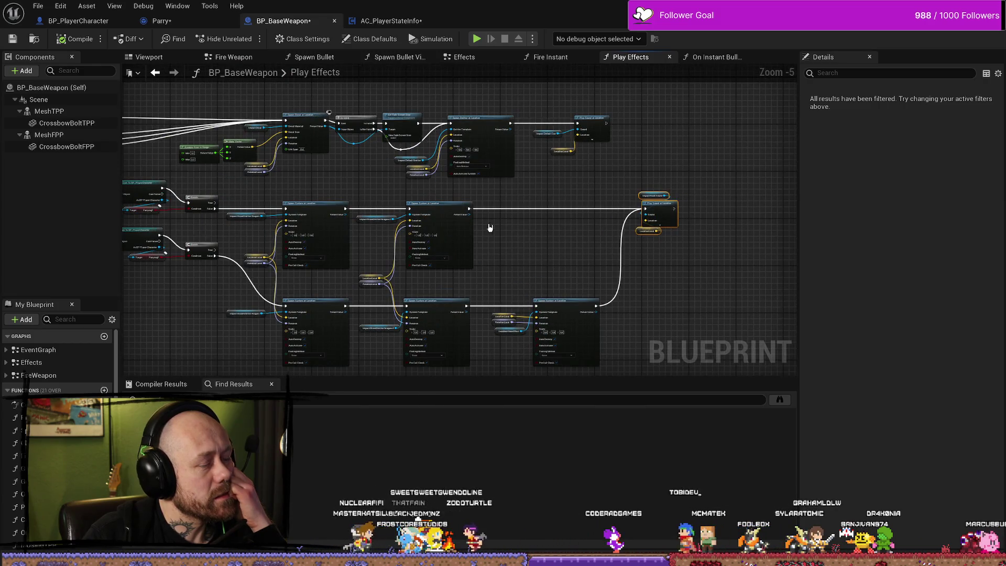
click(12, 40)
- Save the Parry blueprint and recentre its notify graph
click(161, 21)
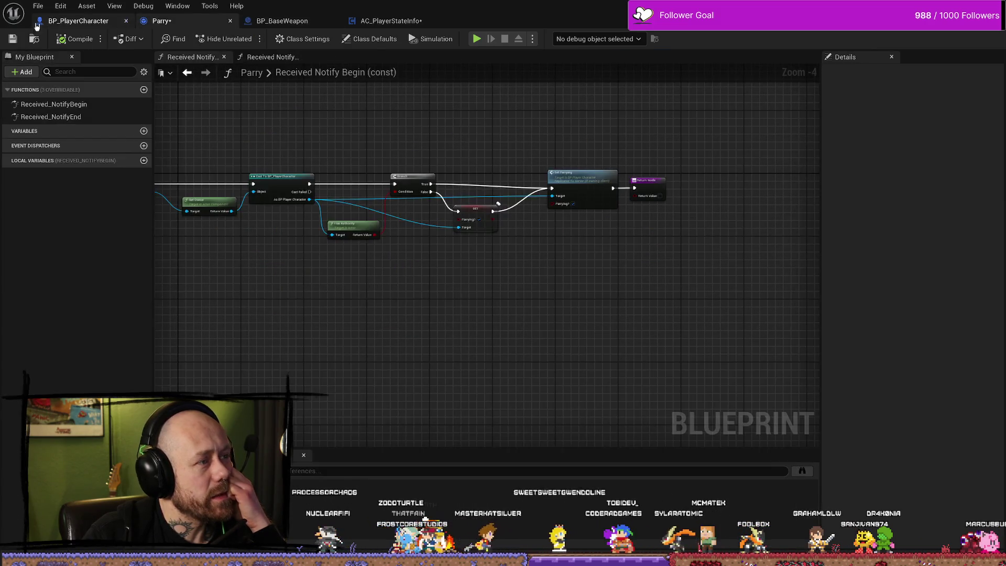
click(12, 40)
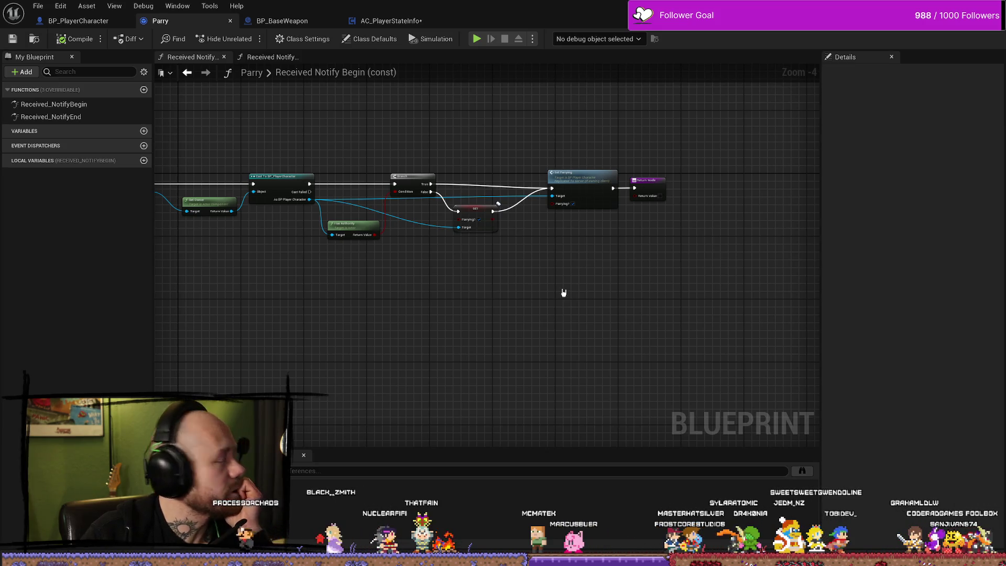
mouse_move(576, 310)
mouse_down()
mouse_move(478, 162)
mouse_move(523, 148)
mouse_up()
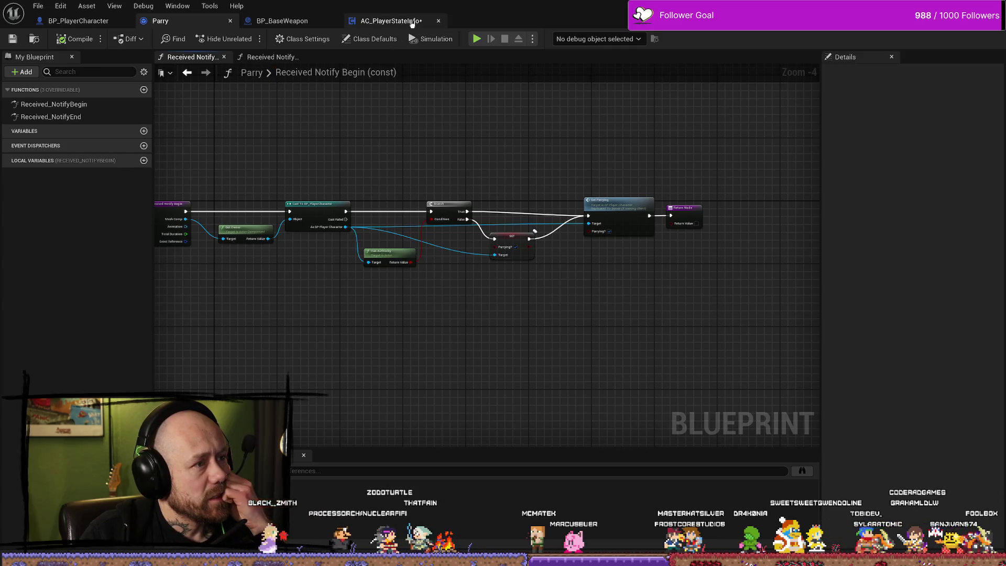
- Look over AC_PlayerStateInfo's Save Stats, scores, CallSaveStats and Reset Scores nodes
click(412, 23)
drag(646, 164, 430, 215)
mouse_move(539, 175)
mouse_down()
mouse_move(456, 218)
mouse_move(576, 235)
mouse_move(602, 278)
mouse_move(579, 294)
mouse_move(500, 232)
mouse_up()
scroll(501, 232, up, 2)
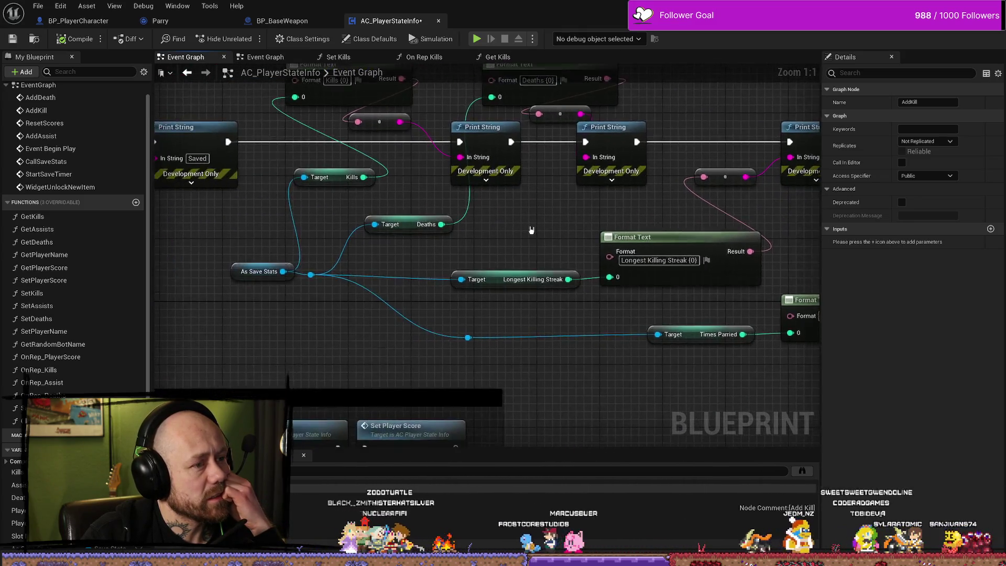
drag(220, 268, 473, 246)
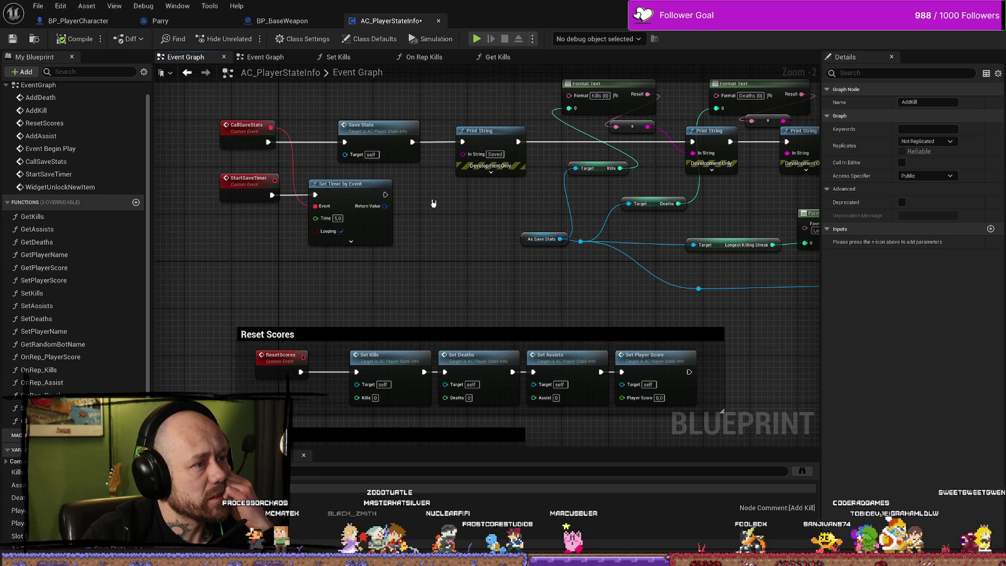
scroll(433, 203, up, 2)
click(472, 101)
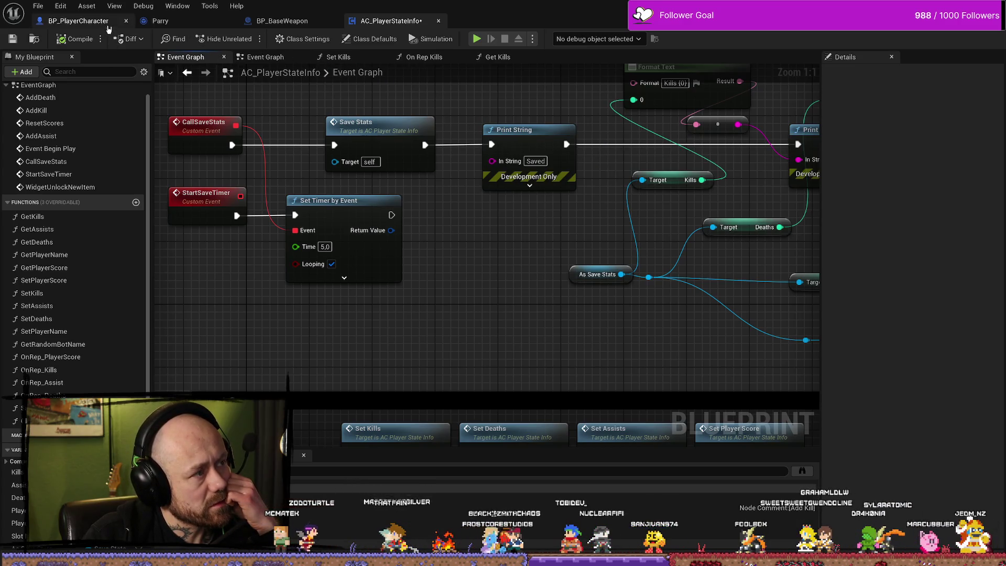
- Briefly check BP_BaseWeapon, view the Reset Scores and Add Death groups, then return to BP_PlayerCharacter
click(282, 20)
click(373, 21)
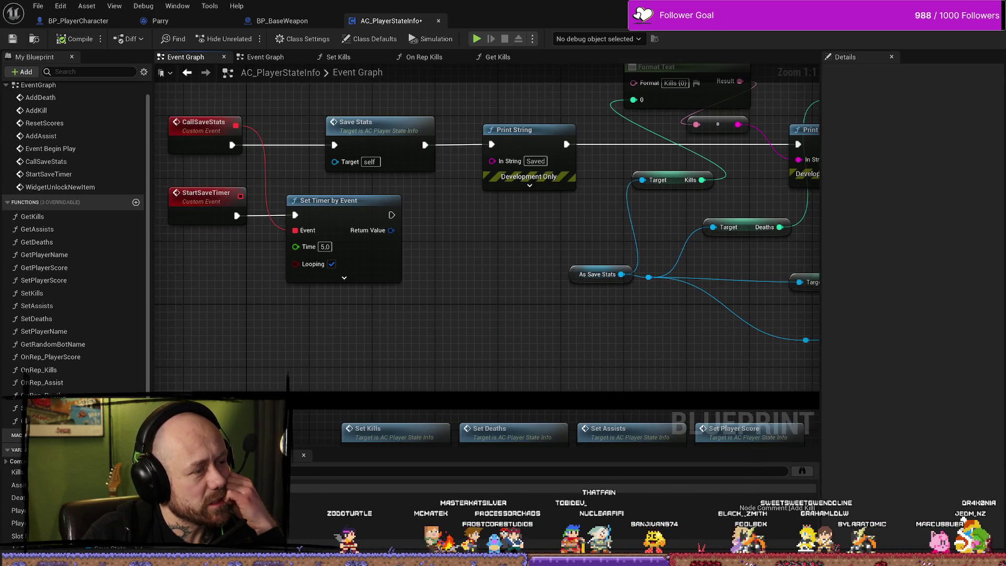
scroll(566, 258, down, 4)
scroll(566, 258, down, 3)
scroll(566, 258, up, 5)
drag(566, 258, 549, 67)
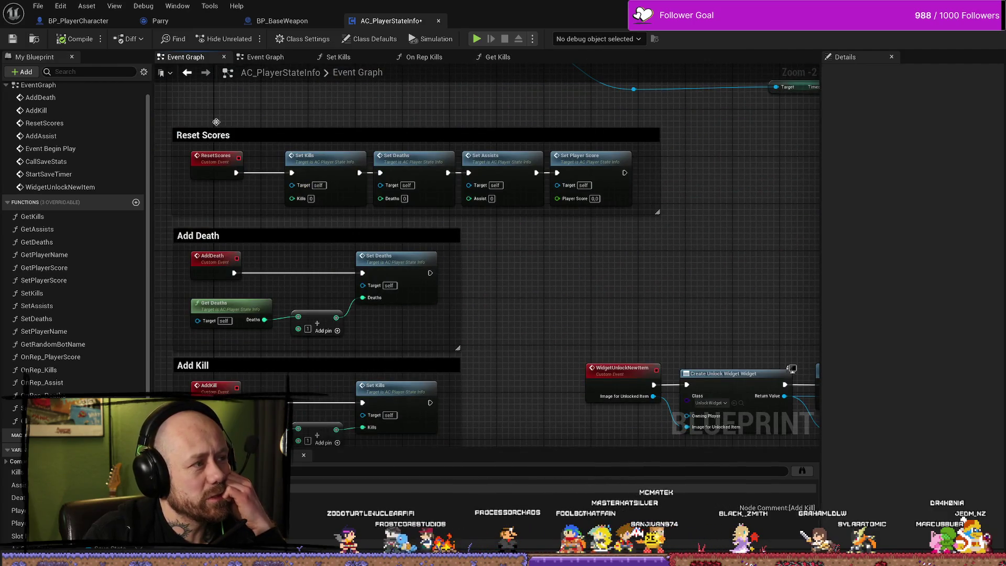
click(79, 20)
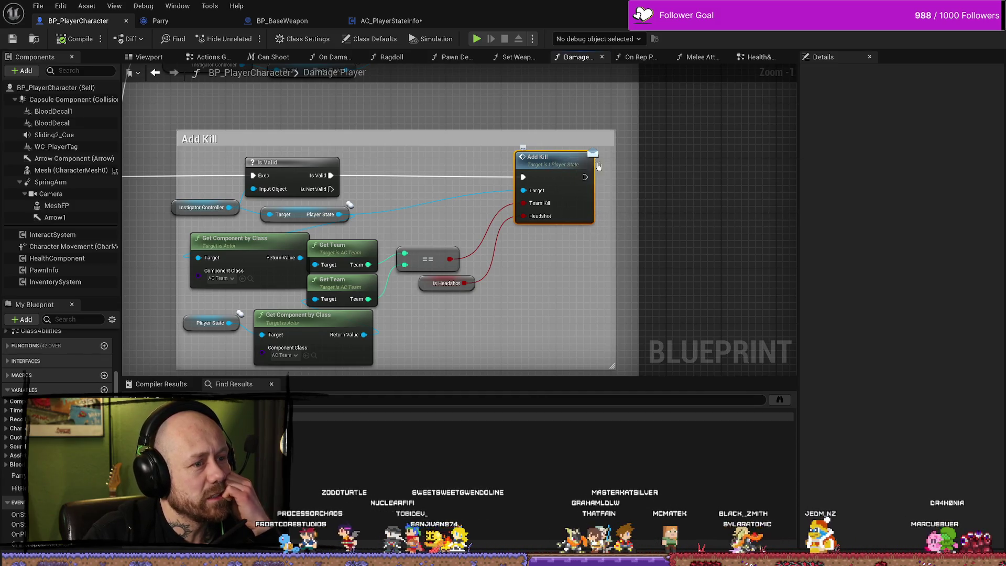
click(398, 22)
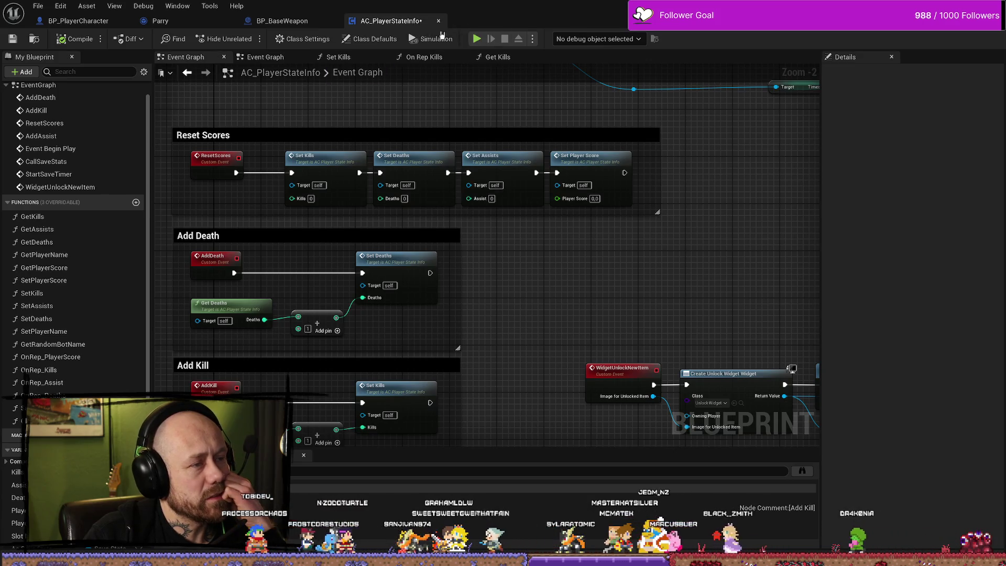
click(79, 21)
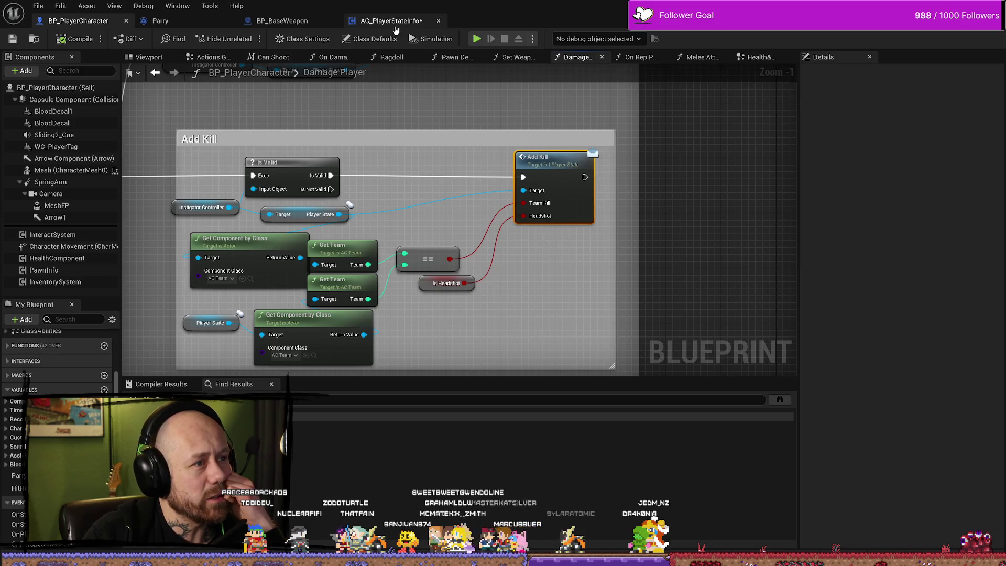
drag(592, 260, 661, 209)
mouse_move(514, 154)
mouse_down()
mouse_move(517, 188)
mouse_move(543, 237)
mouse_move(327, 219)
mouse_move(300, 240)
mouse_move(180, 262)
mouse_move(536, 211)
mouse_up()
scroll(537, 219, down, 2)
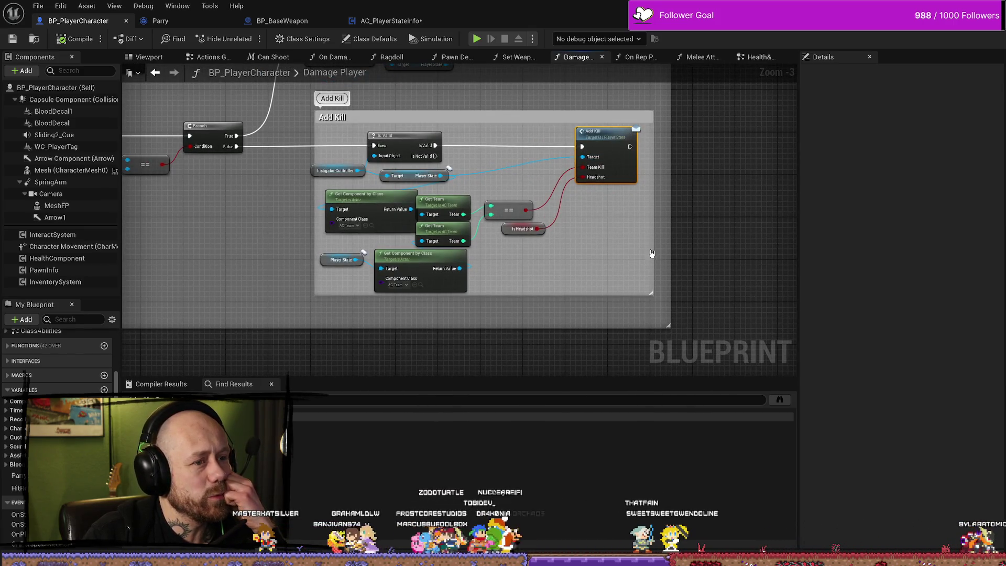
drag(618, 141, 619, 140)
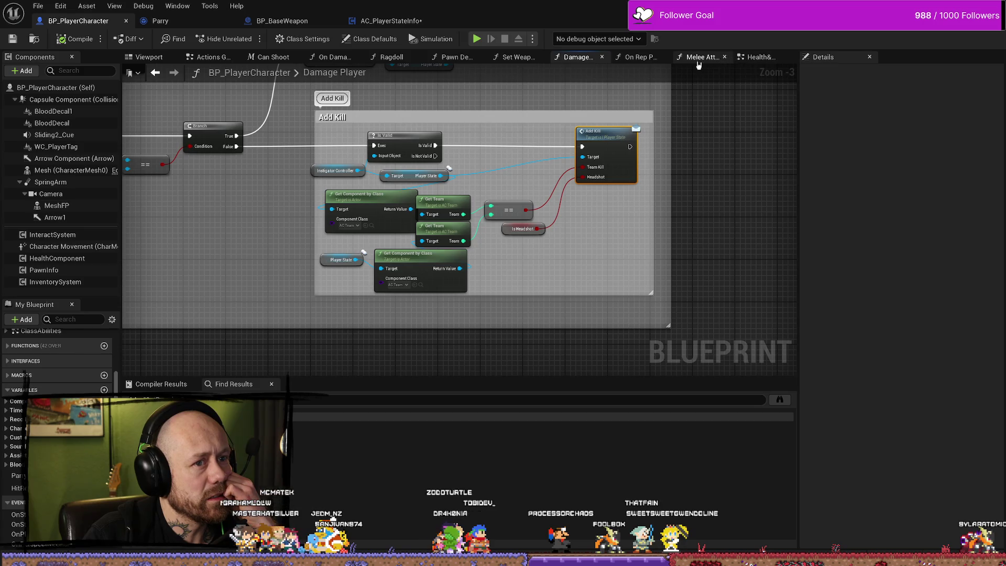
click(755, 58)
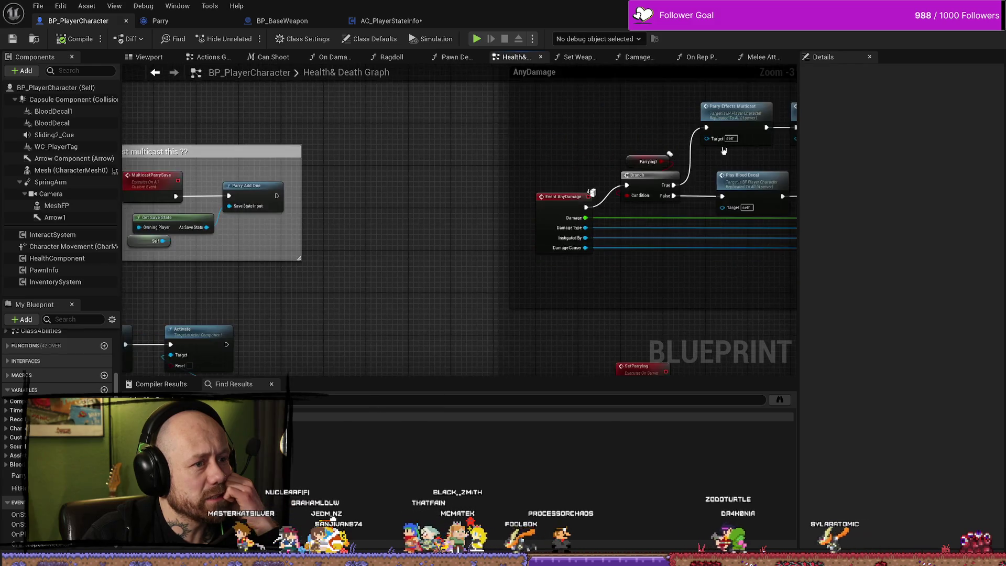
mouse_move(342, 164)
mouse_down()
mouse_move(209, 234)
mouse_move(205, 248)
mouse_up()
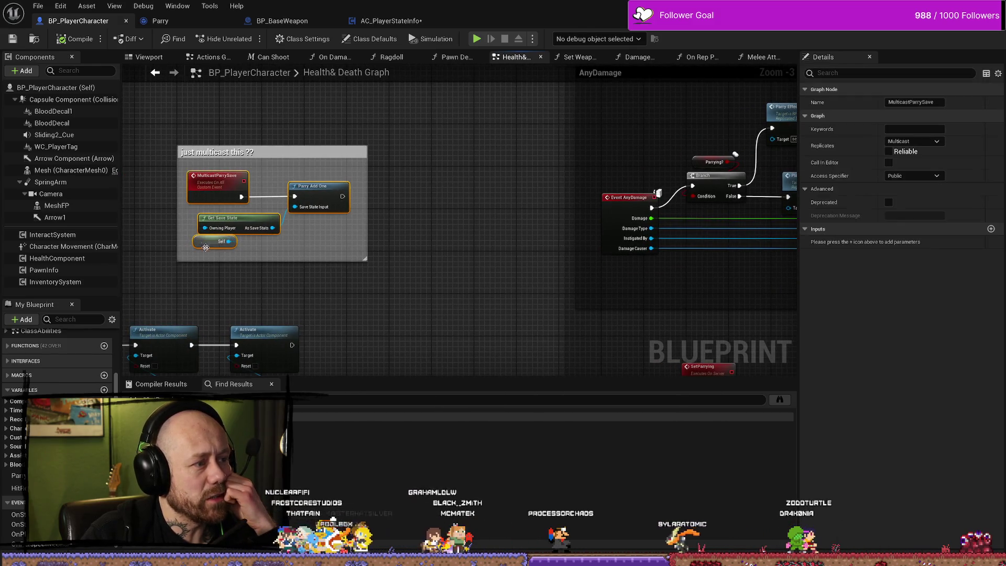
click(382, 21)
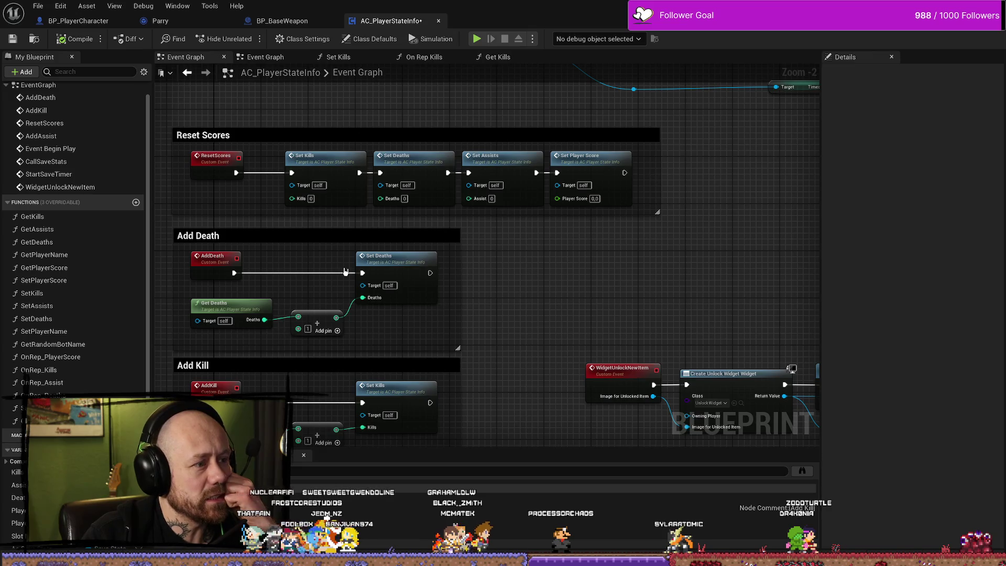
drag(500, 270, 549, 187)
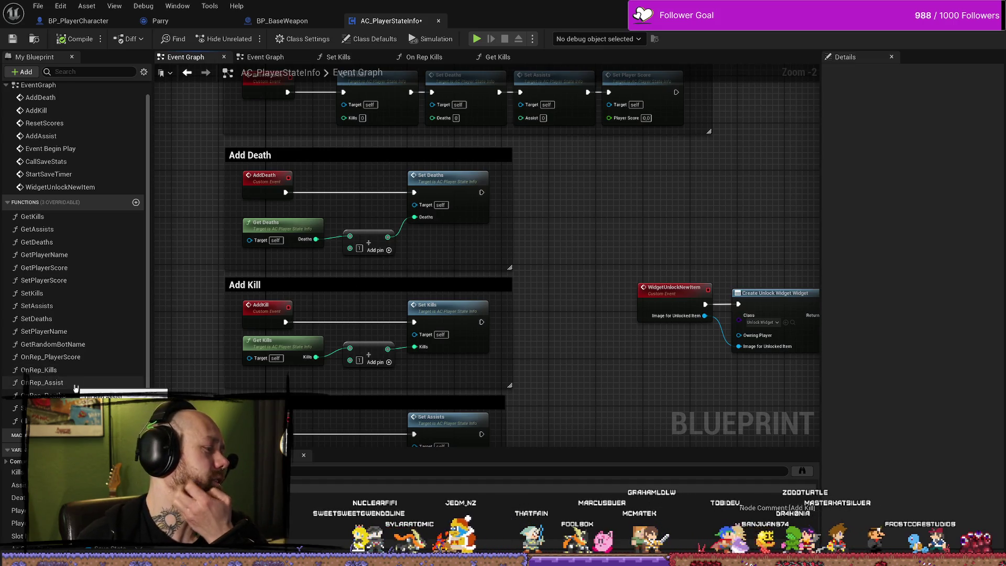
scroll(596, 248, down, 3)
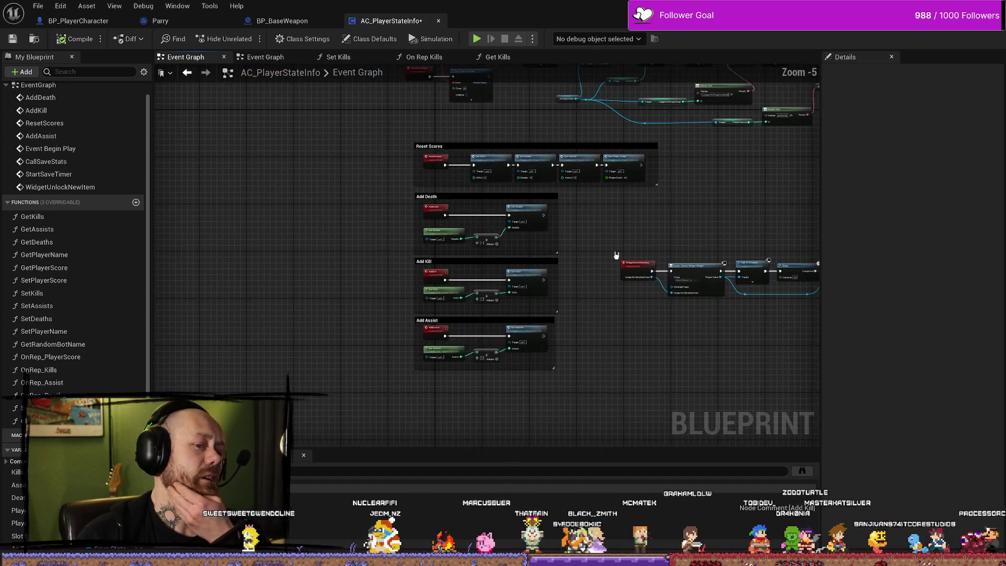
scroll(607, 261, up, 3)
scroll(560, 182, down, 2)
scroll(560, 182, up, 2)
mouse_move(382, 407)
mouse_down()
mouse_move(435, 442)
mouse_move(443, 353)
mouse_up()
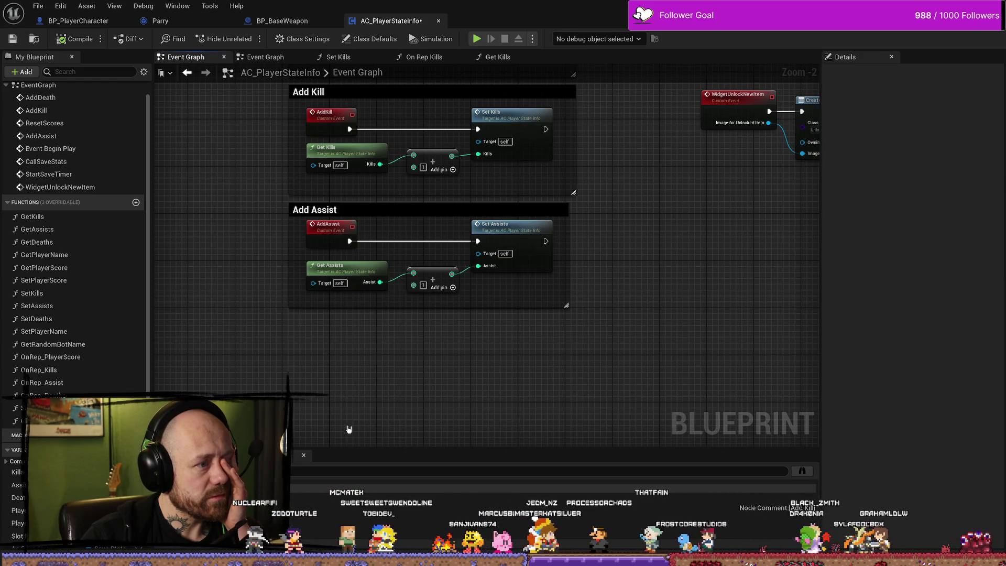
right_click(344, 374)
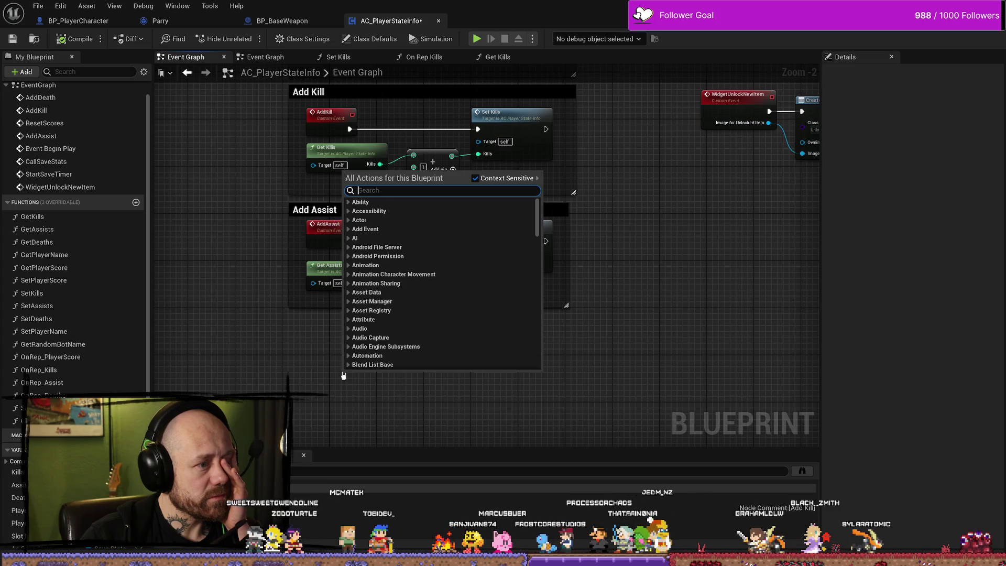
- Add a custom event named 'I dont know what im duijng' below Add Assist
text(custom)
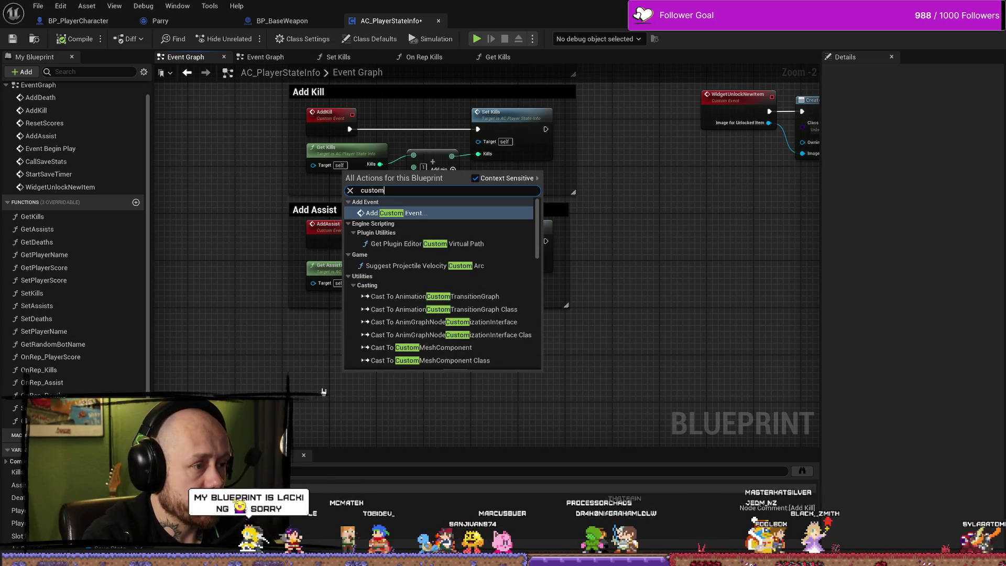
key(Return)
text(I dont know what im doing)
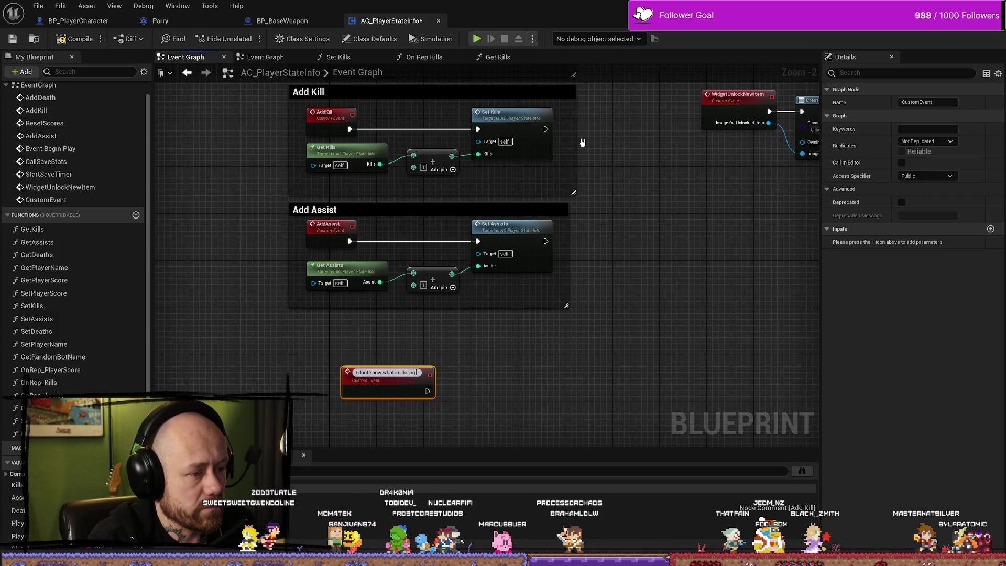
key(Return)
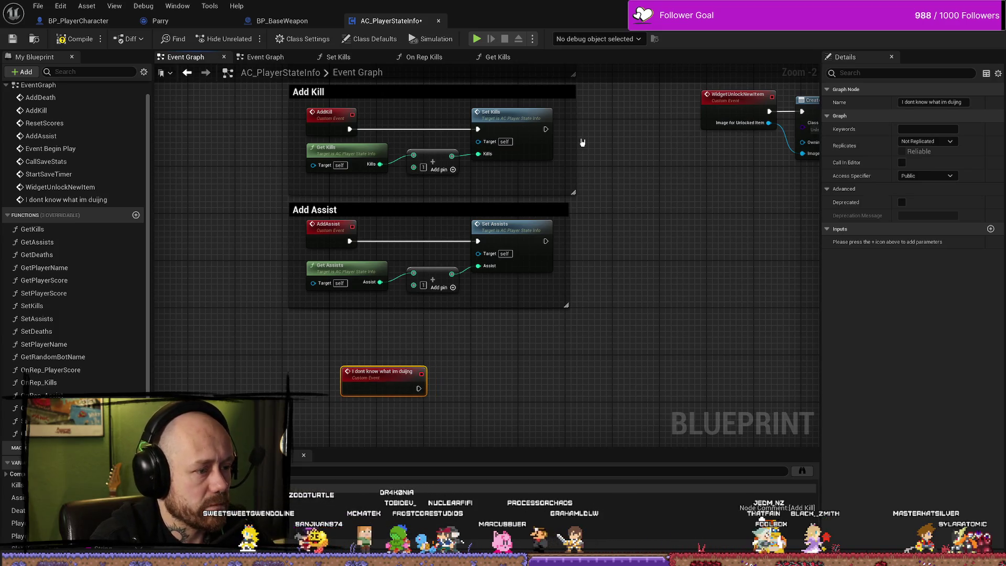
drag(382, 373, 330, 374)
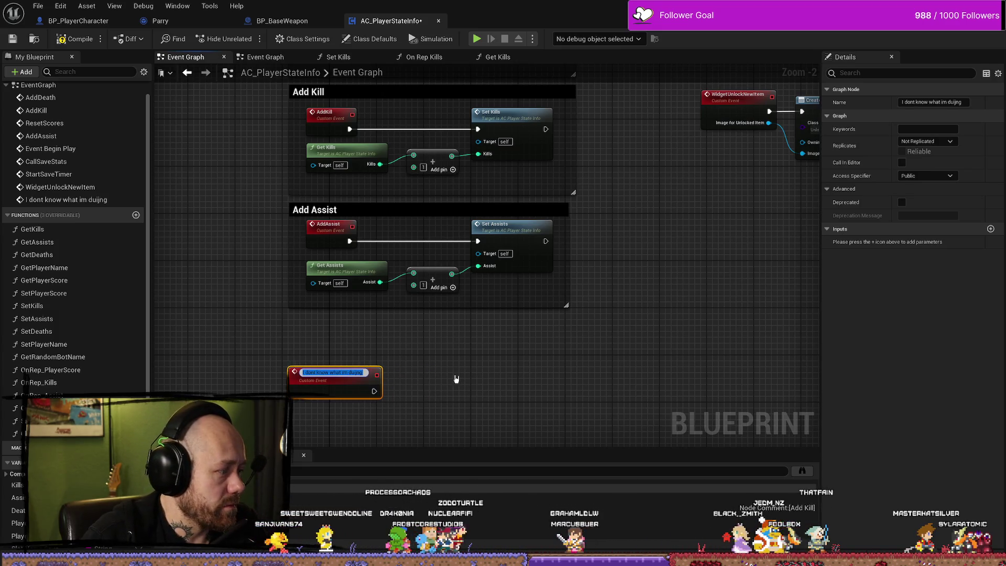
- Check the Add Assist event's properties, then bring up BP_BaseWeapon's Play Effects graph
mouse_move(452, 370)
mouse_down()
mouse_move(449, 346)
mouse_move(349, 353)
mouse_up()
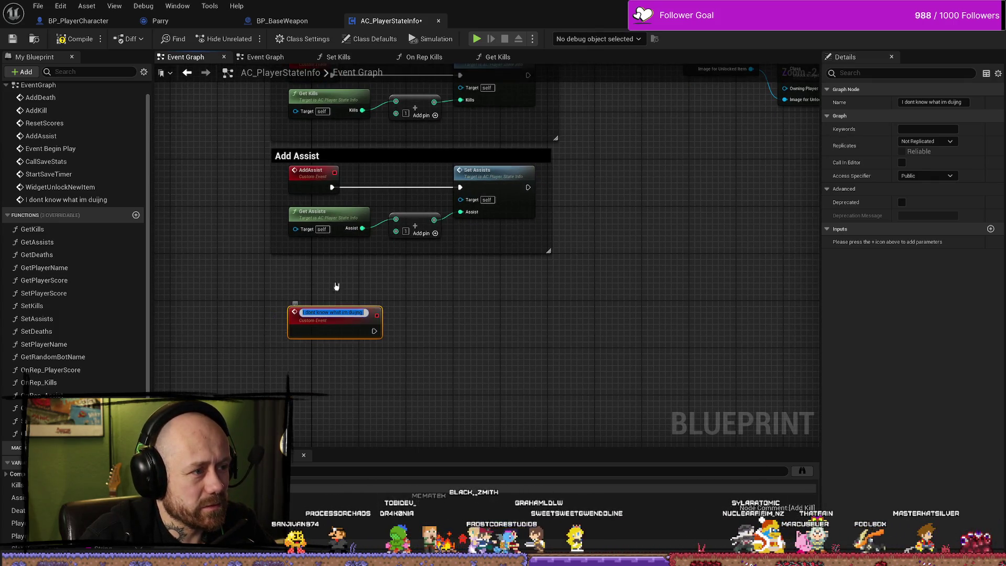
click(460, 299)
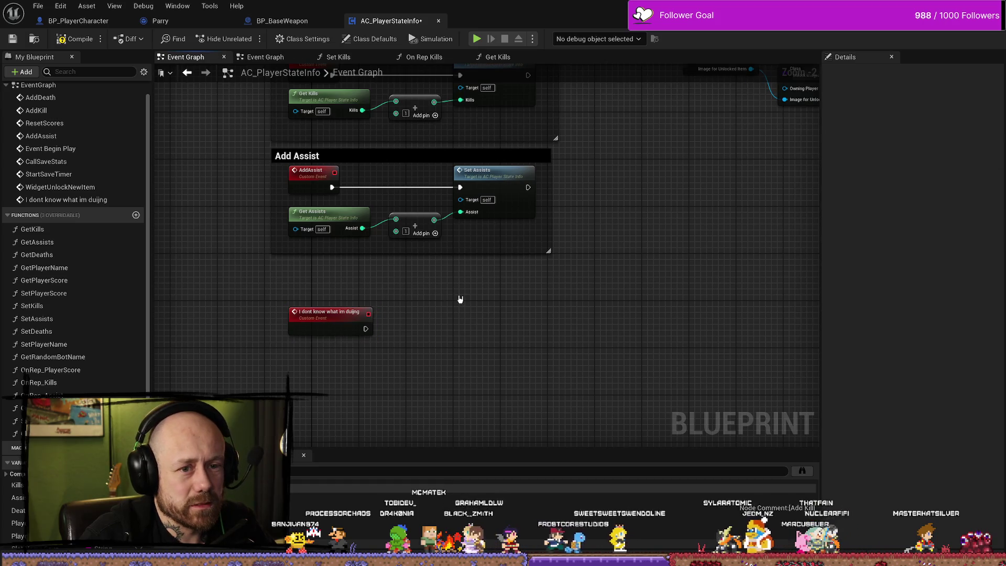
click(321, 181)
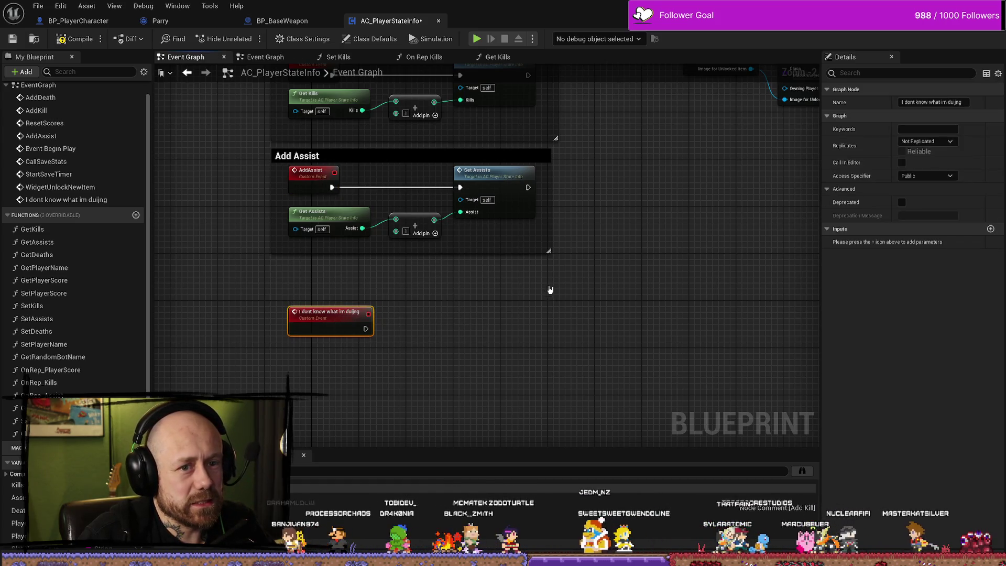
click(293, 21)
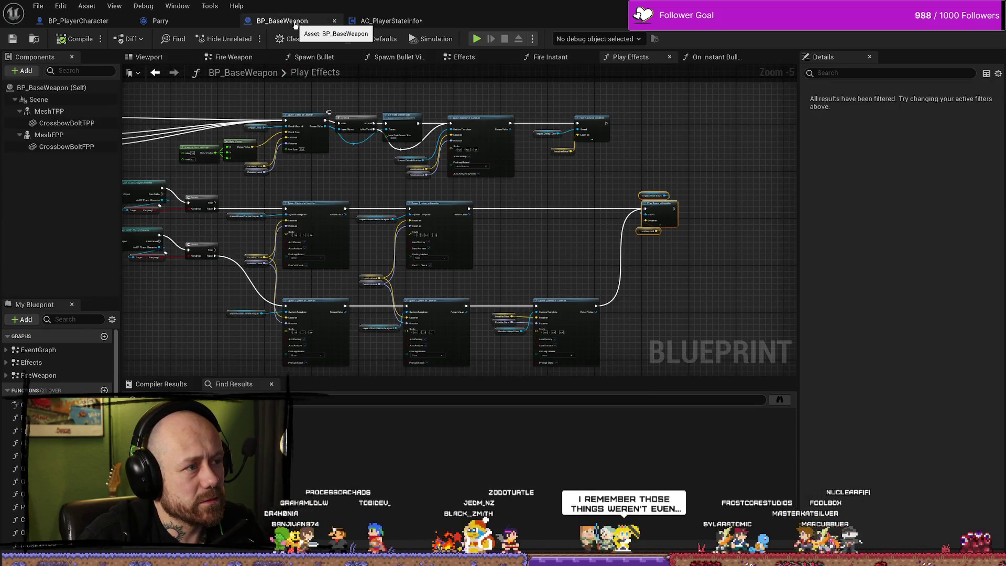
- In BP_PlayerCharacter, search for an action off Multicast Parry Save's output without adding one
click(78, 21)
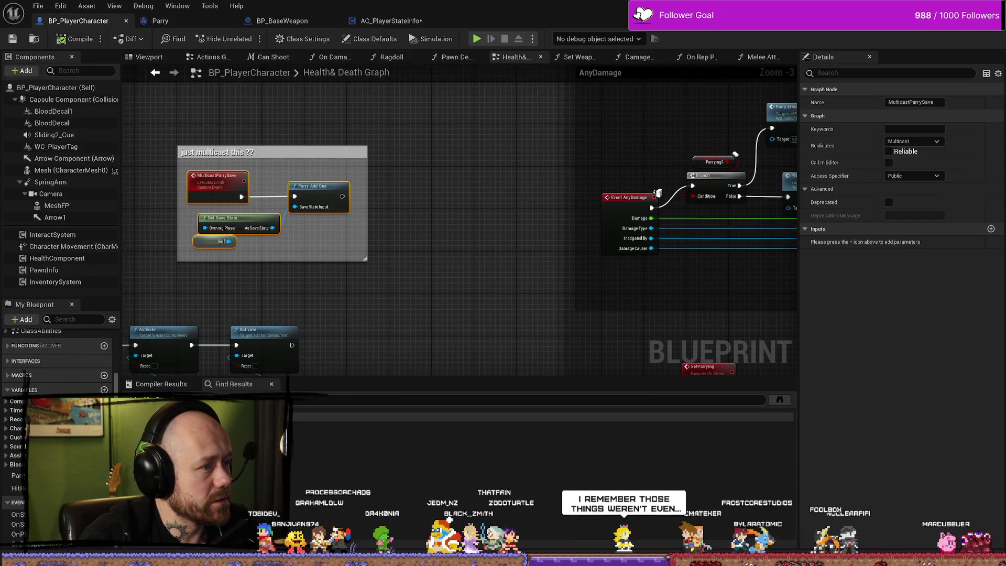
drag(521, 198, 578, 174)
text(m)
key(BackSpace)
text(i doin)
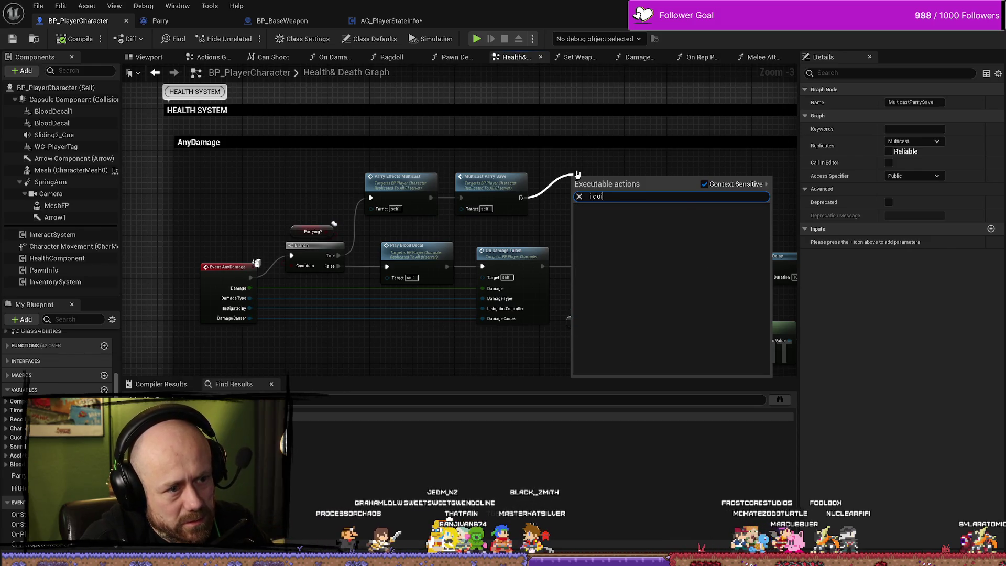
key(BackSpace)
text(t)
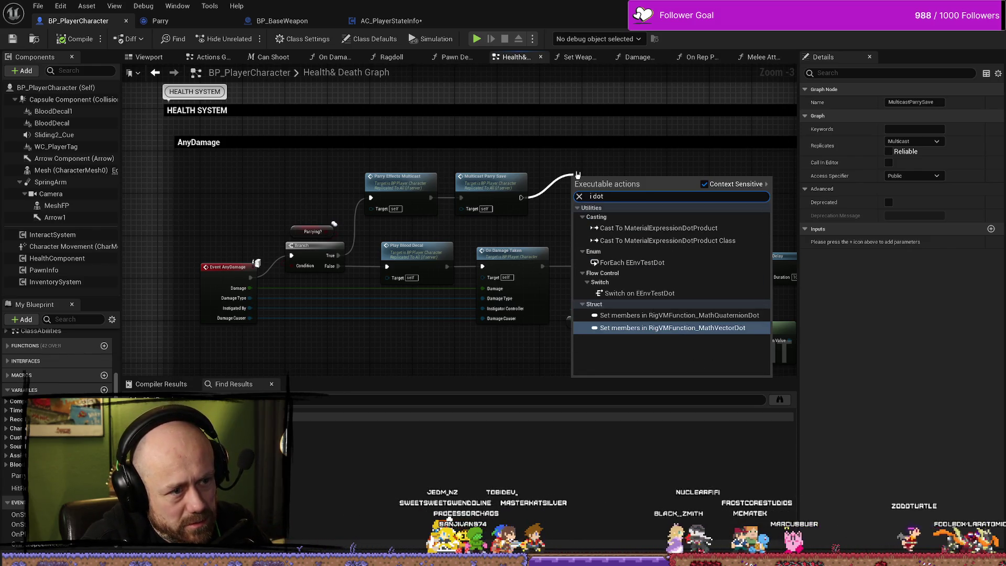
key(BackSpace)
key(BackSpace)
key(BackSpace)
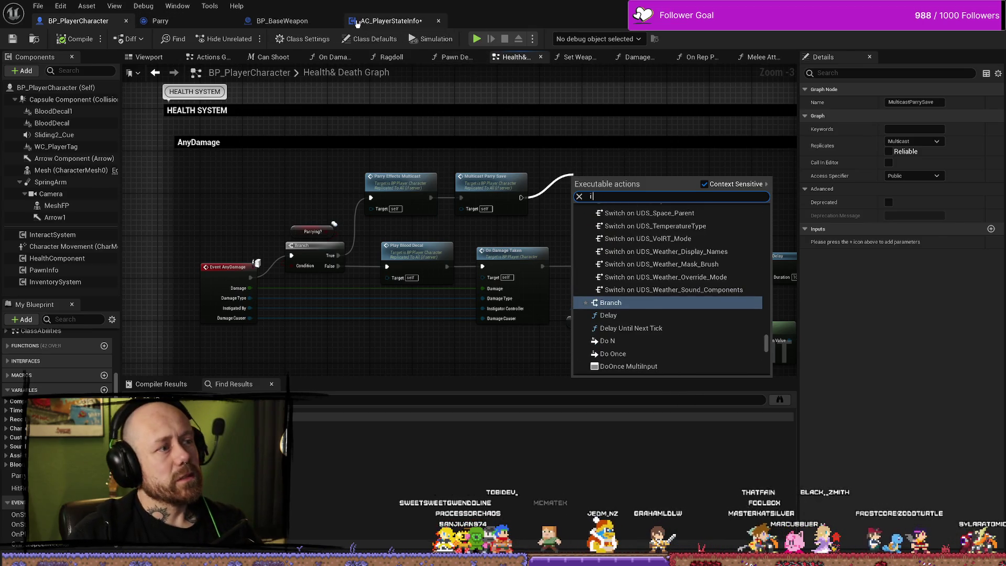
- In AC_PlayerStateInfo, rename the placeholder custom event to Parry
click(388, 21)
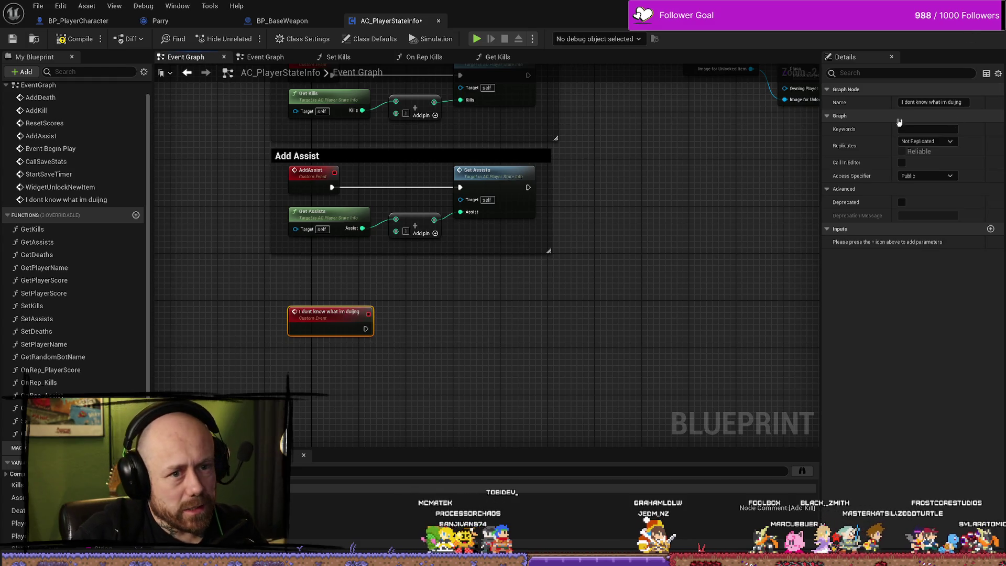
double_click(925, 102)
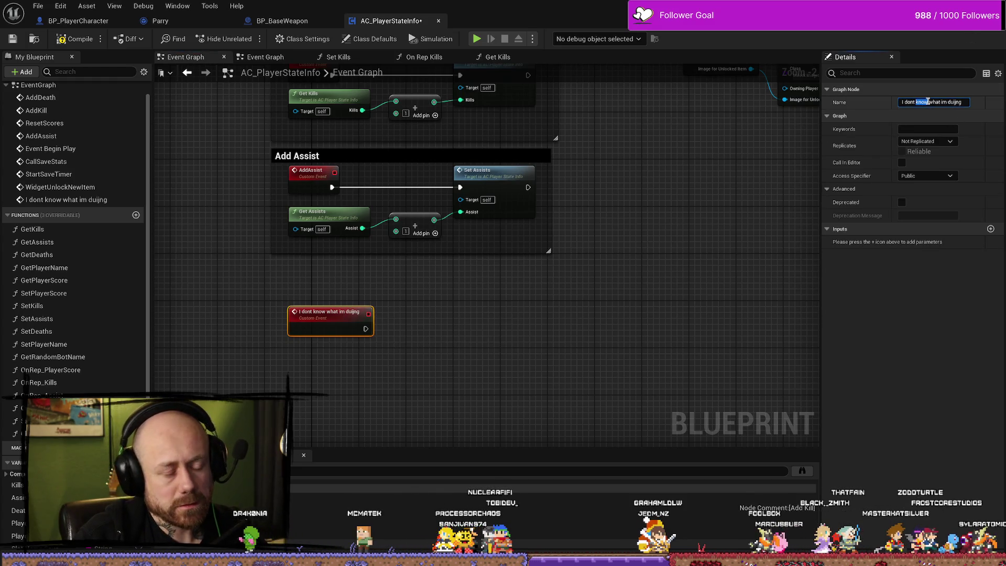
text(Parry)
click(759, 175)
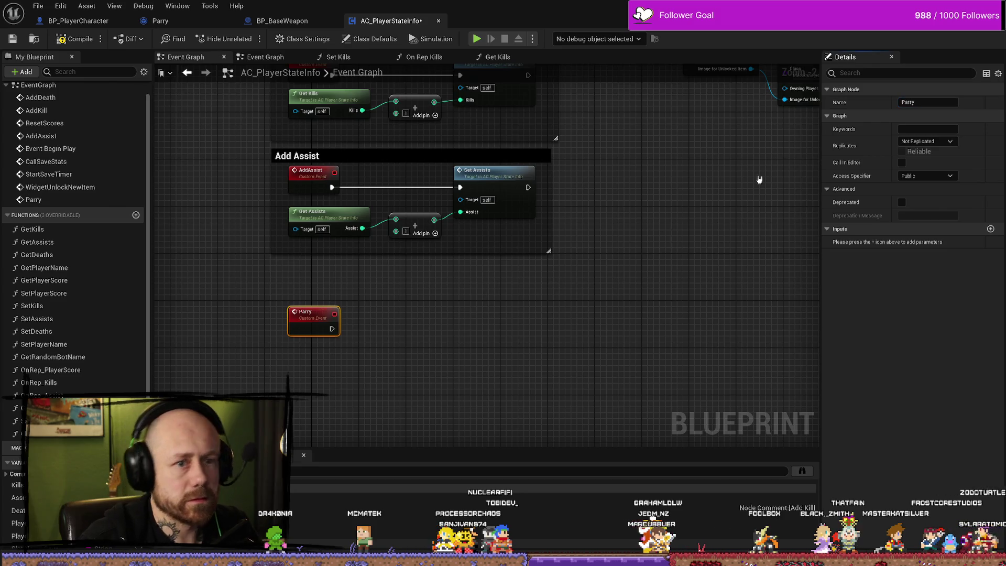
click(325, 315)
drag(504, 398, 451, 363)
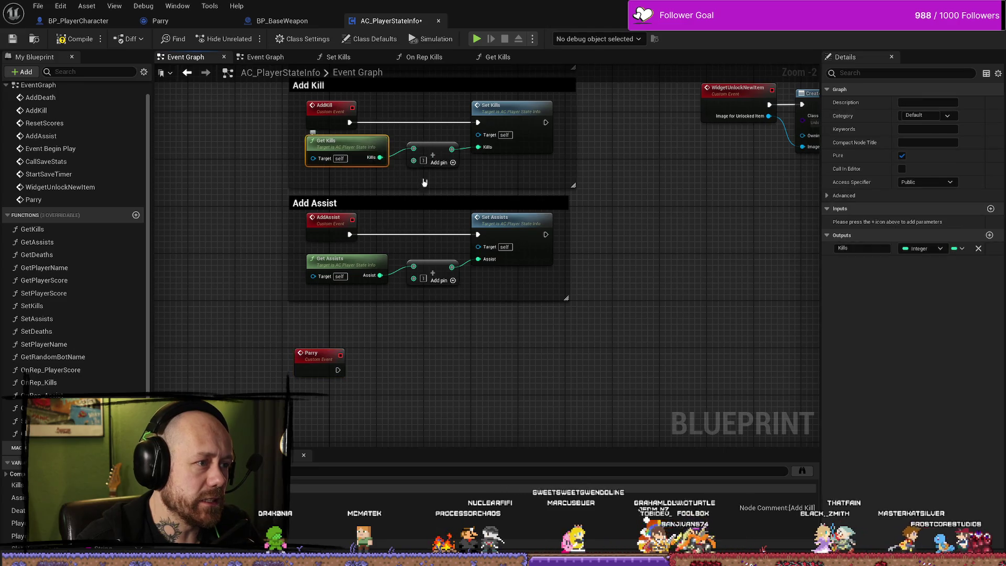
double_click(338, 148)
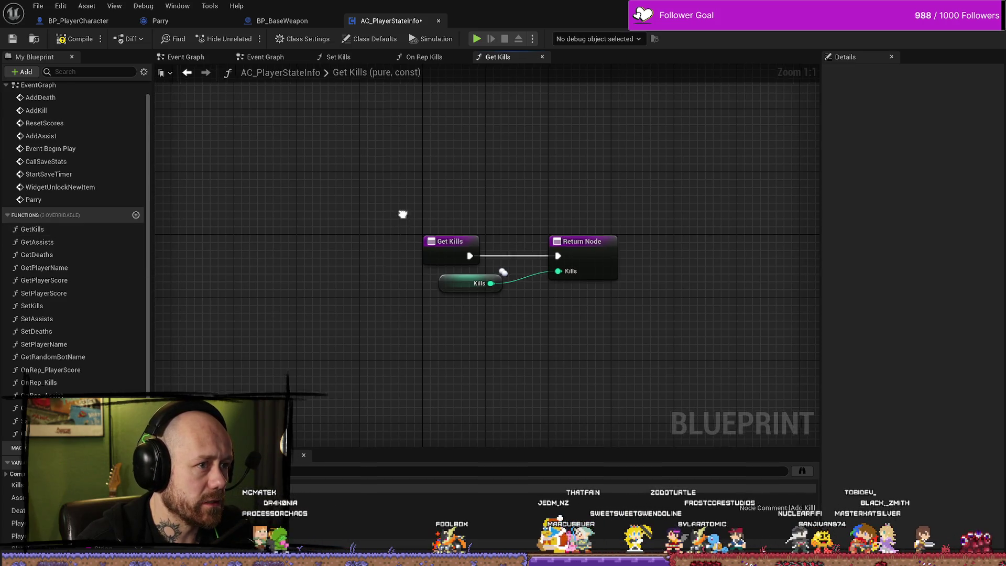
- Inspect the Kills getter in the Get Kills function graph
drag(397, 203, 386, 181)
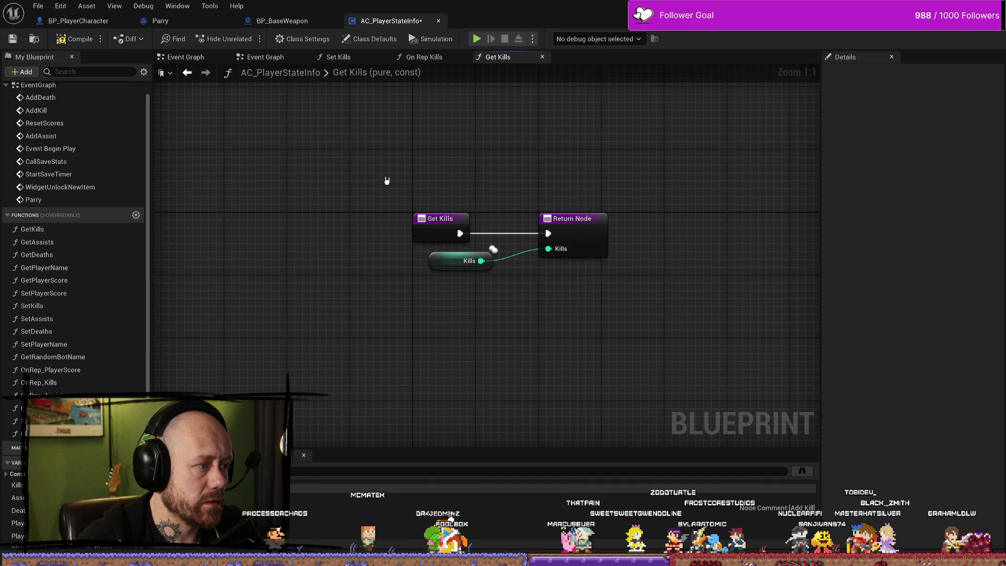
click(447, 258)
drag(447, 258, 454, 249)
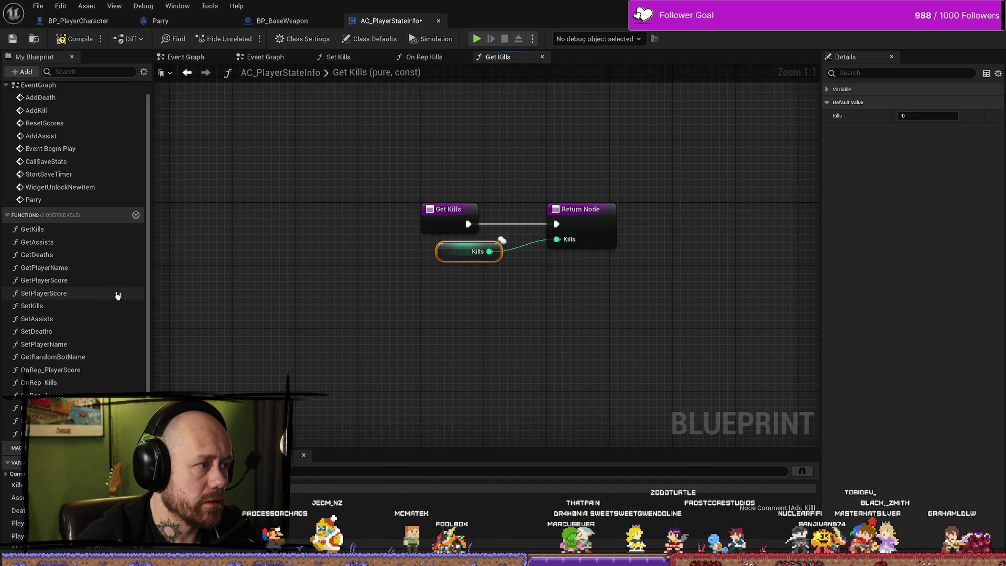
click(60, 238)
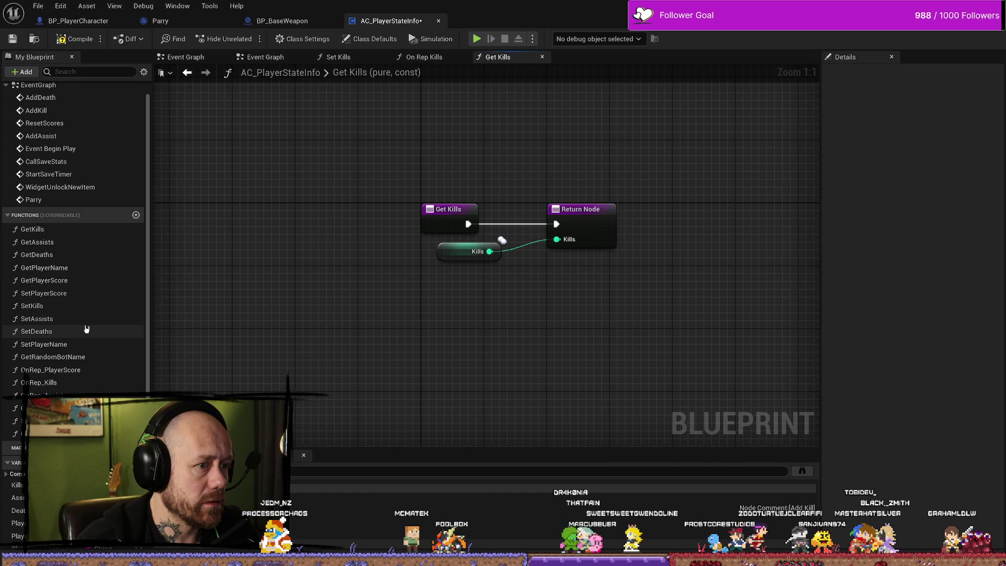
scroll(87, 330, down, 3)
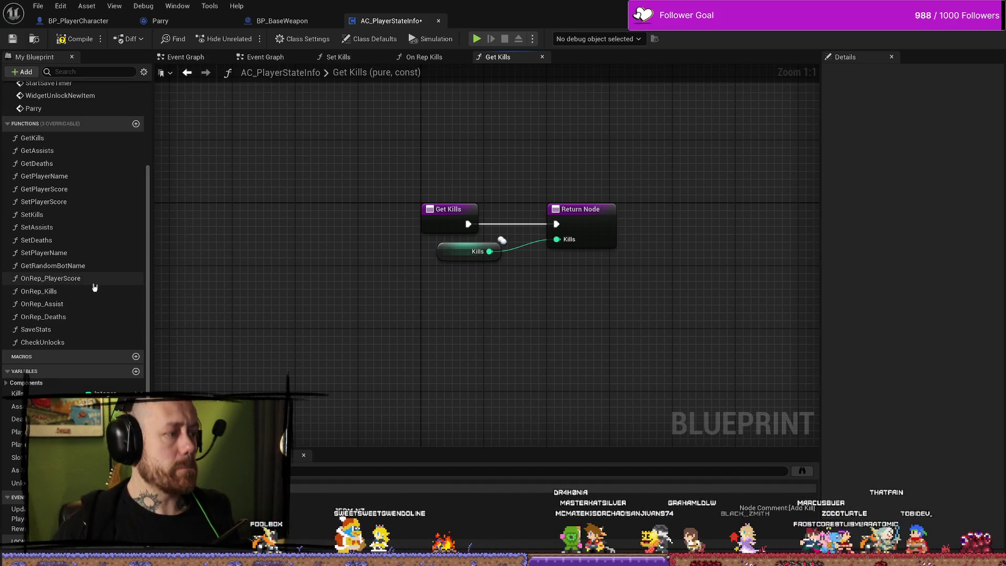
- Open the OnRep_Kills function and pan to its save stats nodes
click(75, 294)
double_click(75, 292)
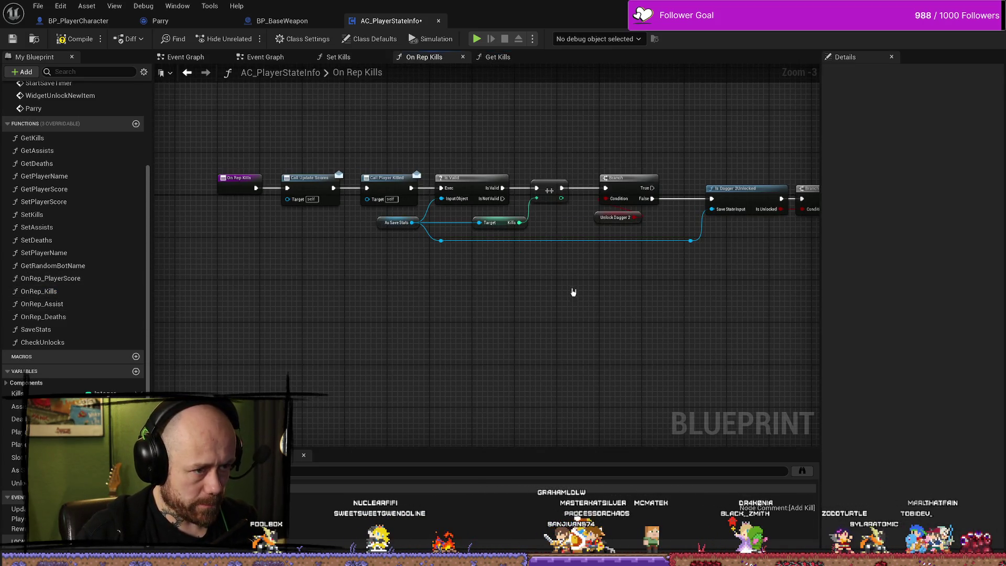
drag(547, 311, 433, 333)
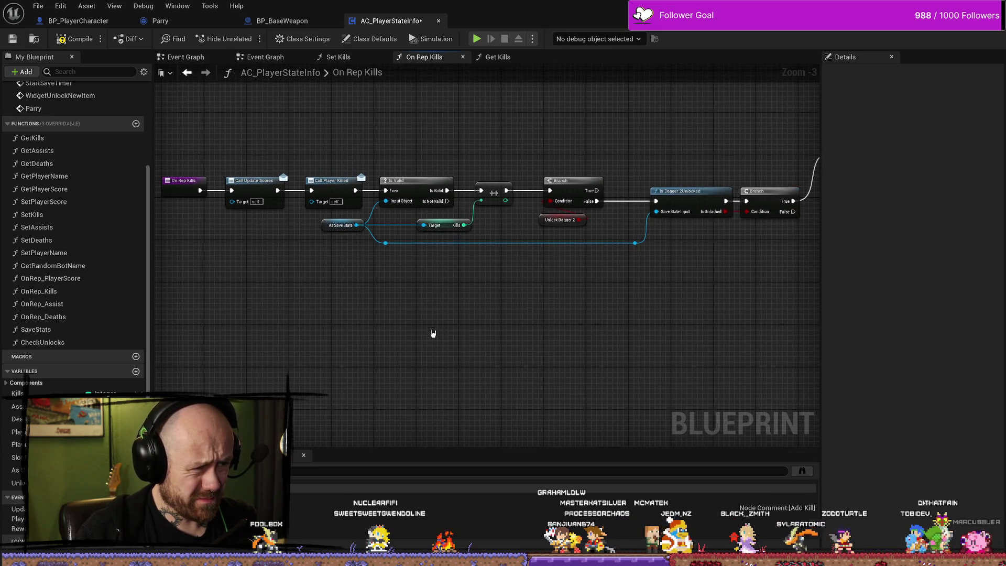
mouse_move(616, 342)
mouse_down()
mouse_move(549, 342)
mouse_move(701, 323)
mouse_move(559, 302)
mouse_up()
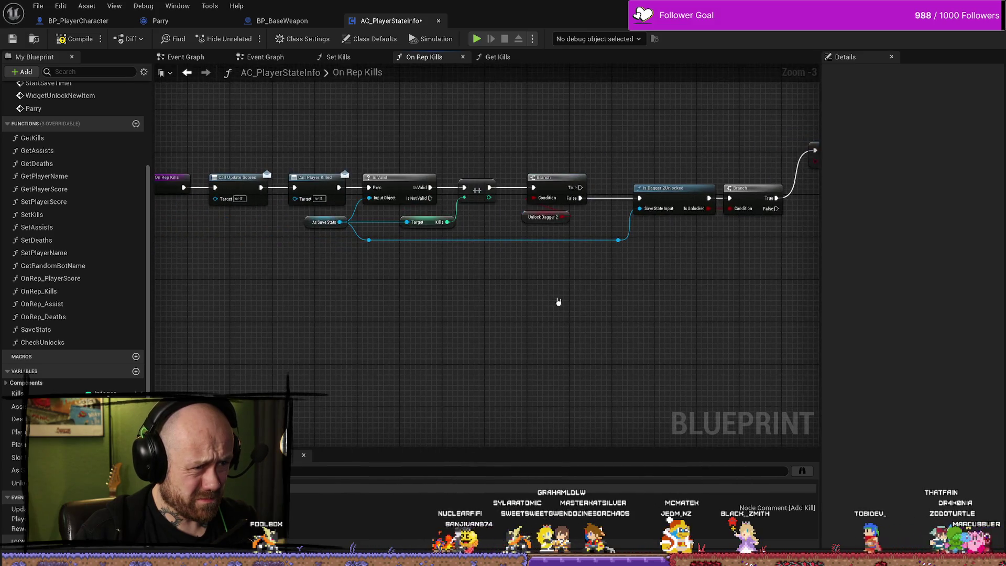
- Cycle through the blueprint tabs to BP_PlayerCharacter's Health & Death graph with the parry branch
click(295, 22)
click(390, 21)
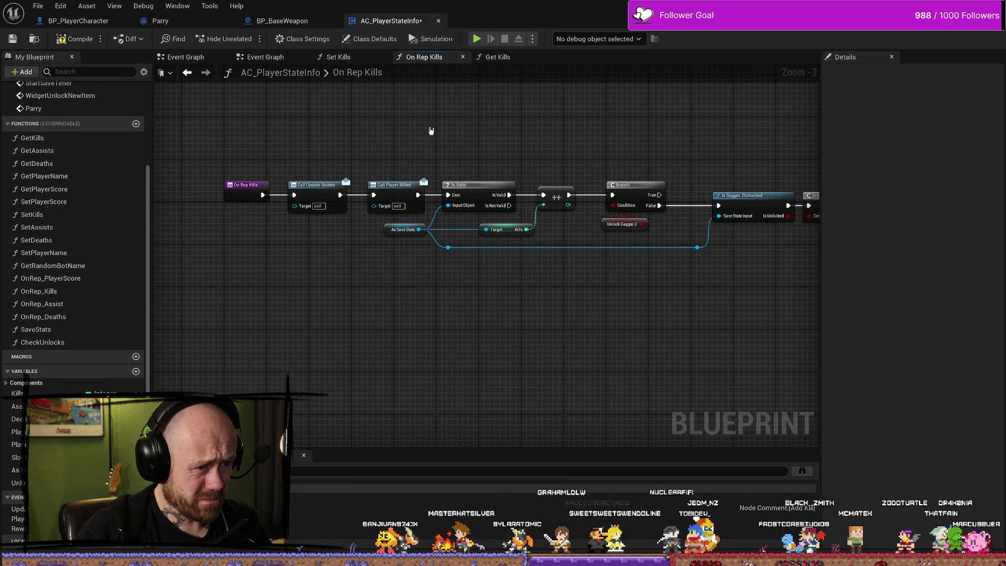
click(78, 21)
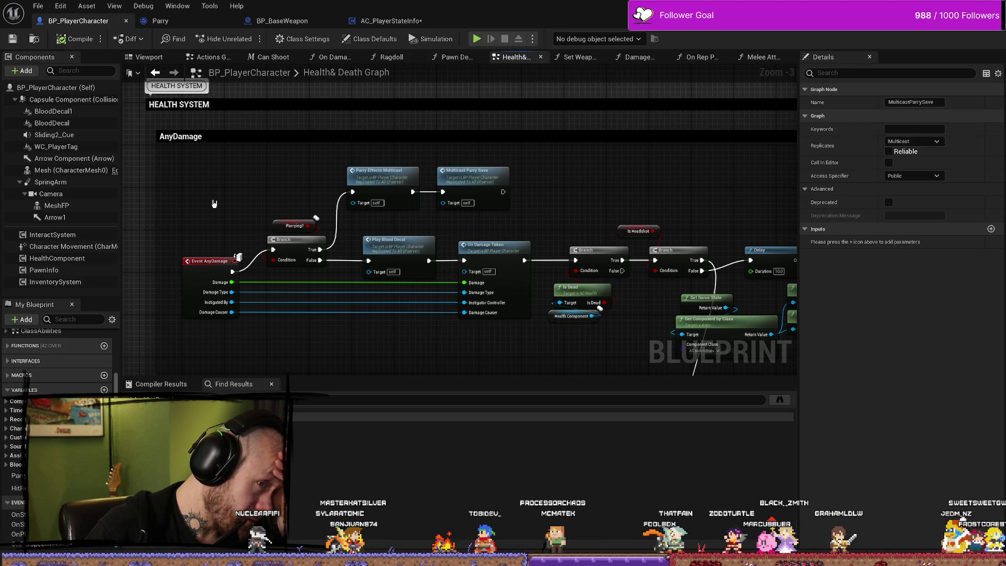
- Return to AC_PlayerStateInfo's Event Graph and close the duplicate Event Graph view
click(502, 181)
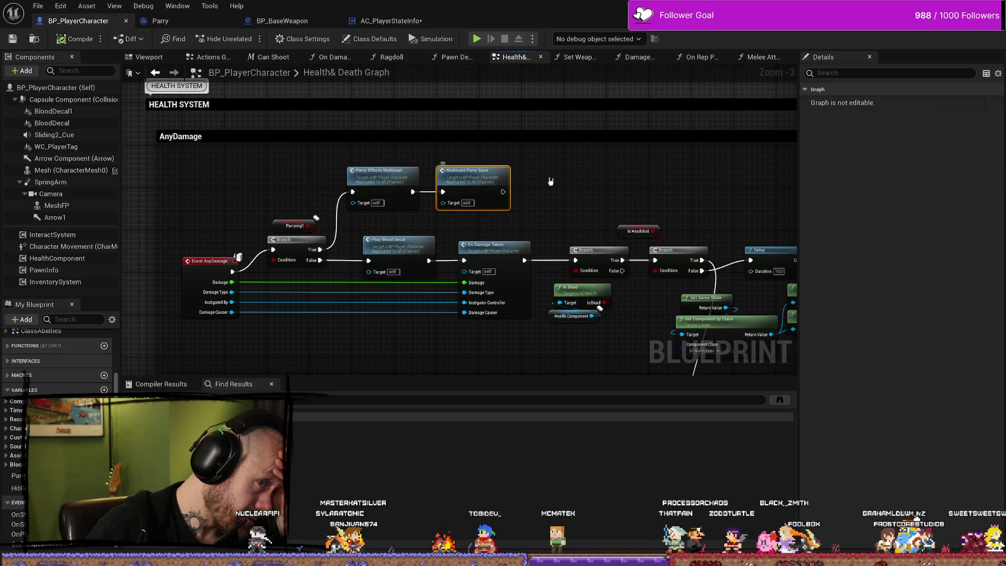
click(390, 21)
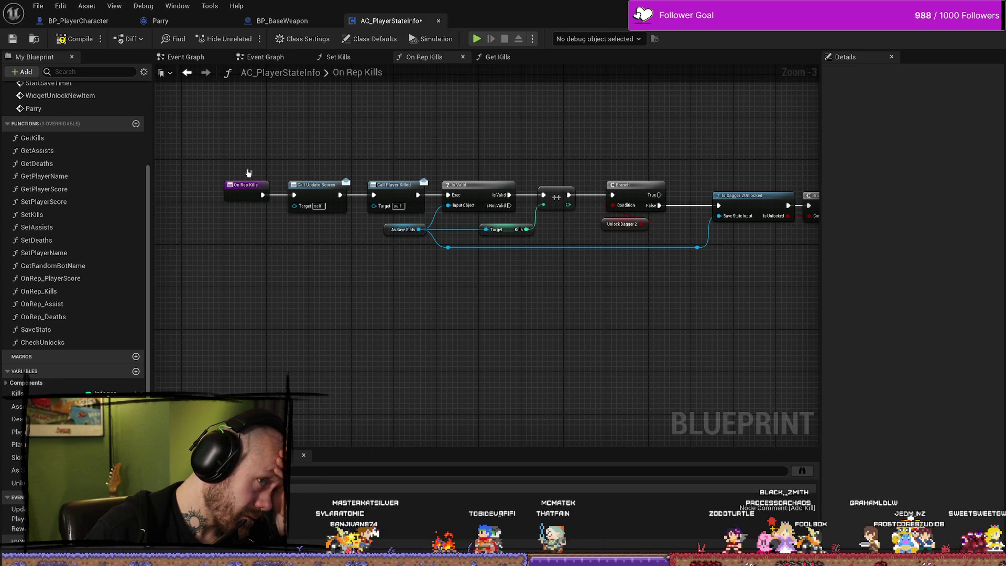
click(279, 57)
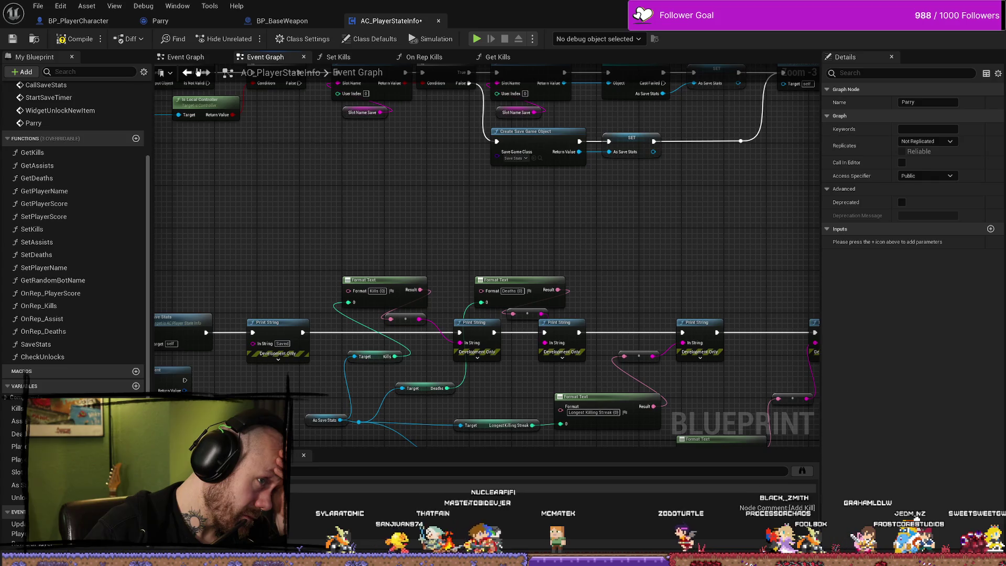
click(186, 57)
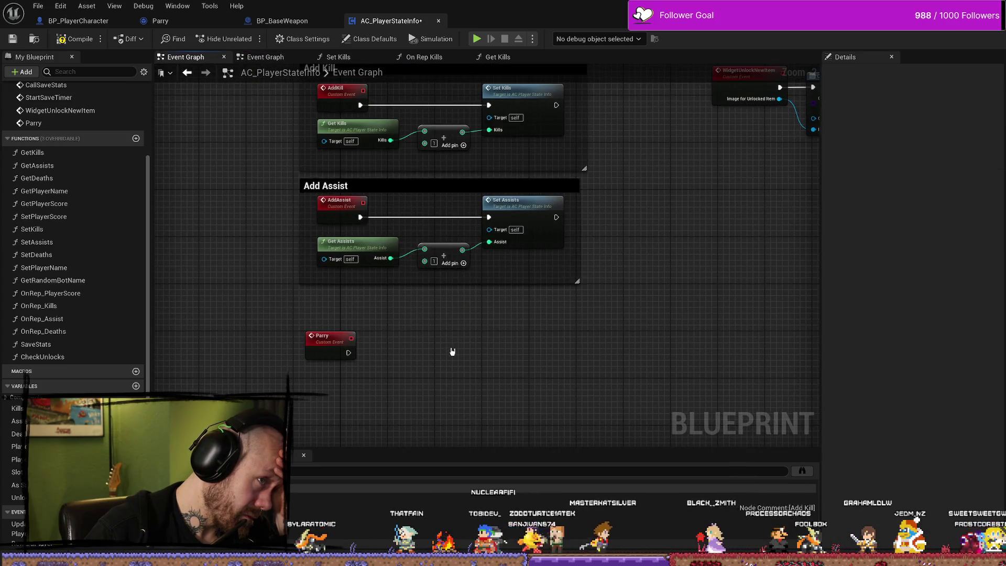
click(278, 56)
click(303, 58)
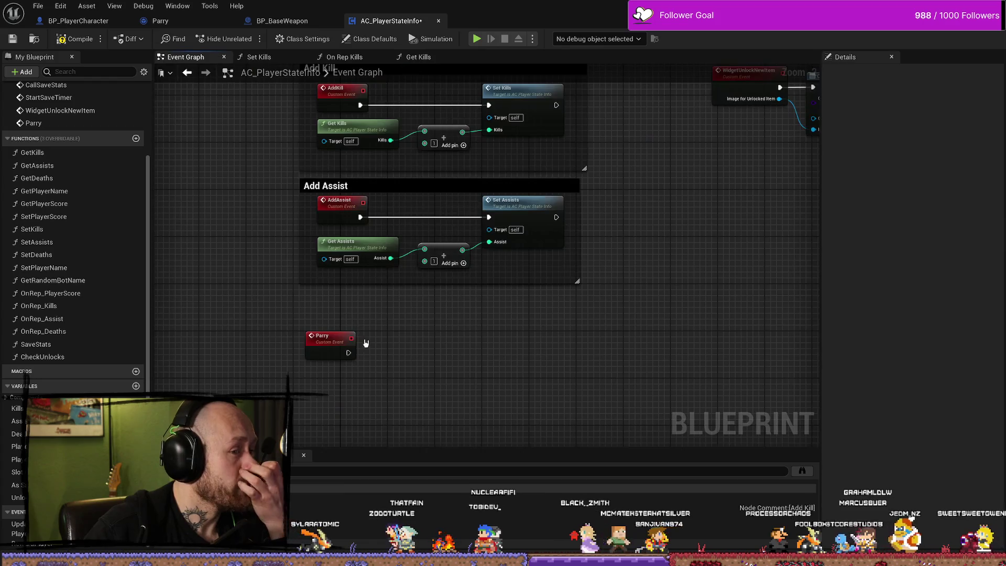
- Zoom in on the unconnected Parry custom event beneath Add Assist
scroll(496, 355, down, 3)
scroll(465, 338, up, 2)
scroll(465, 338, up, 1)
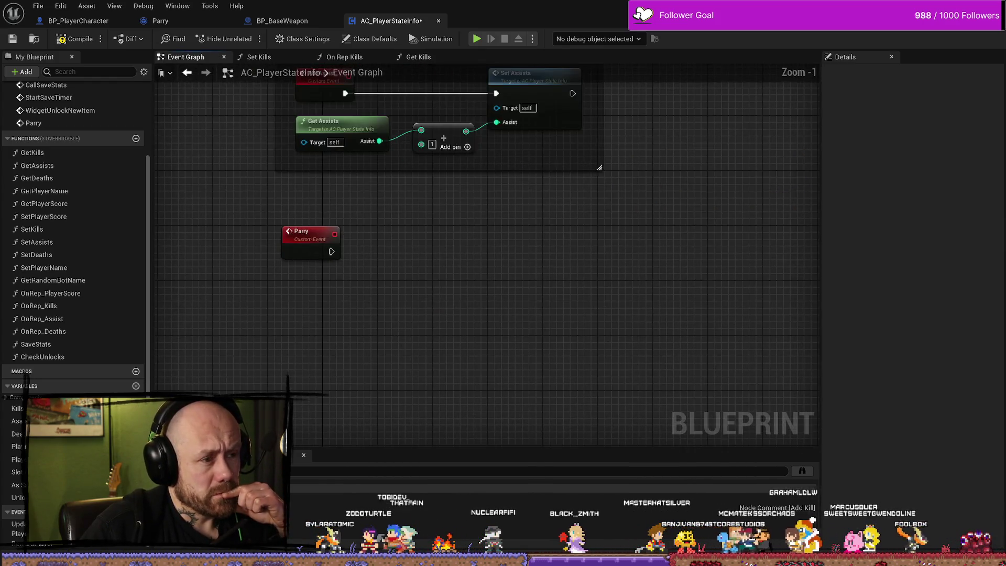
scroll(461, 367, up, 1)
scroll(459, 374, up, 2)
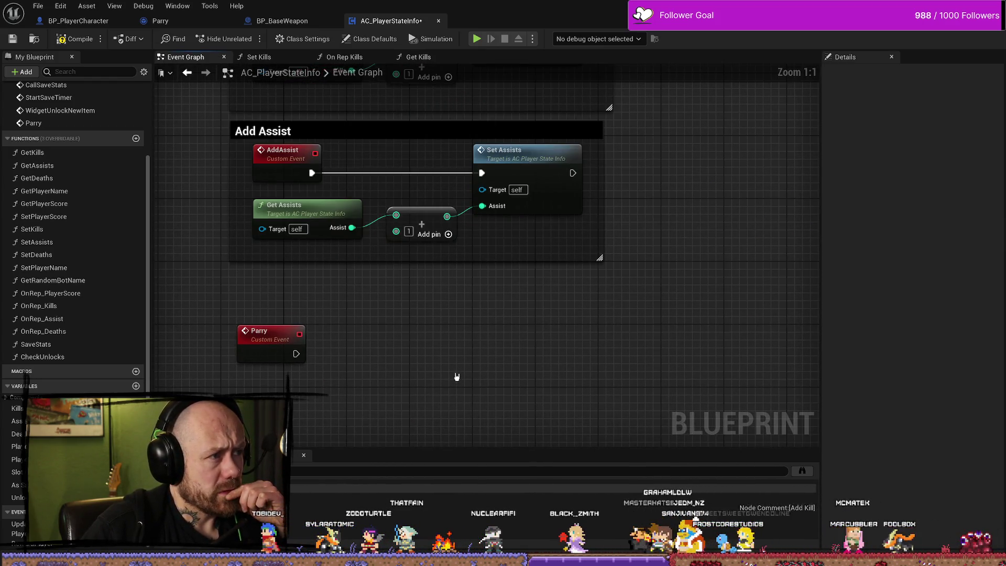
scroll(462, 377, down, 2)
scroll(468, 371, up, 1)
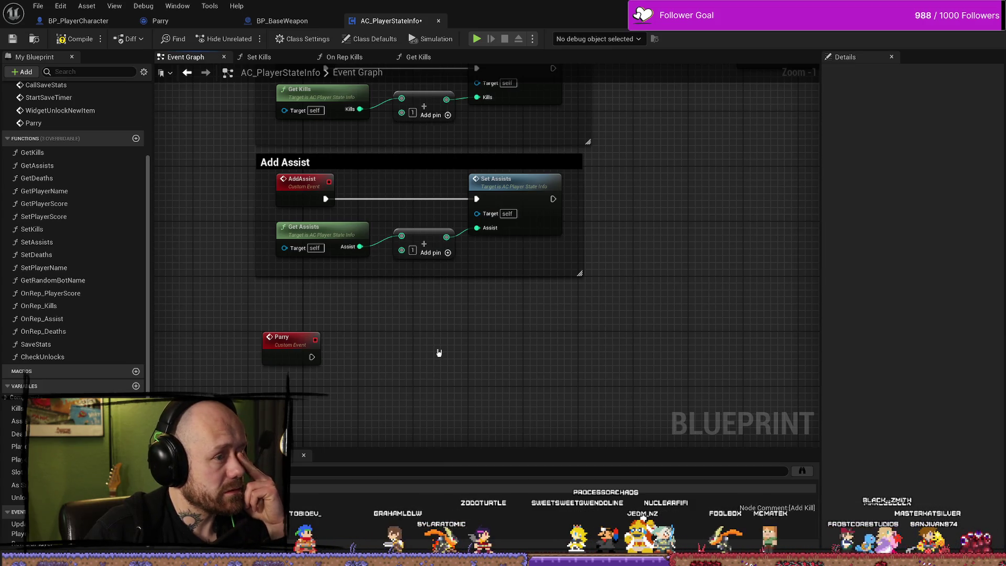
- Rename the Parry custom event to AddParry by prefixing 'Add'
click(283, 346)
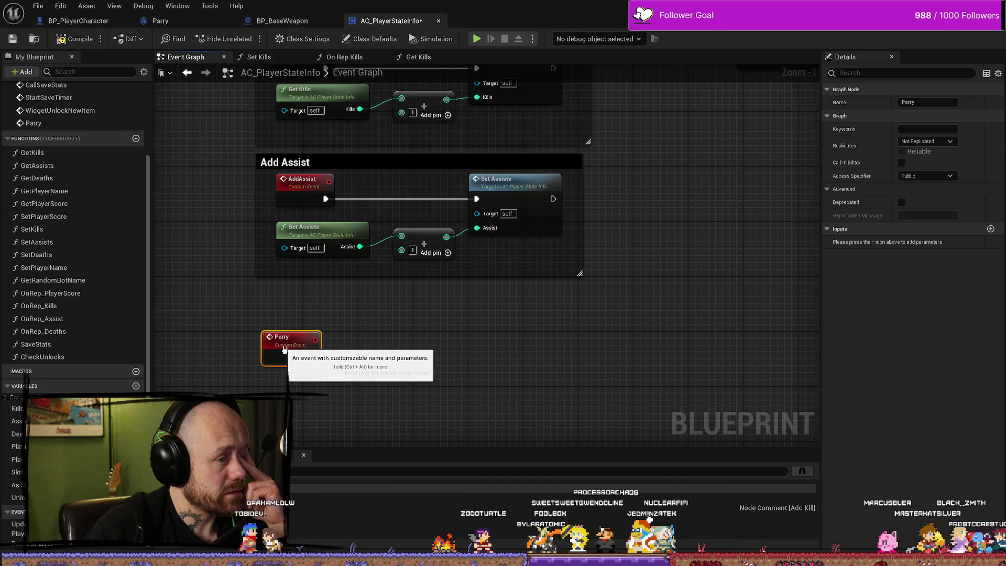
drag(284, 350, 291, 349)
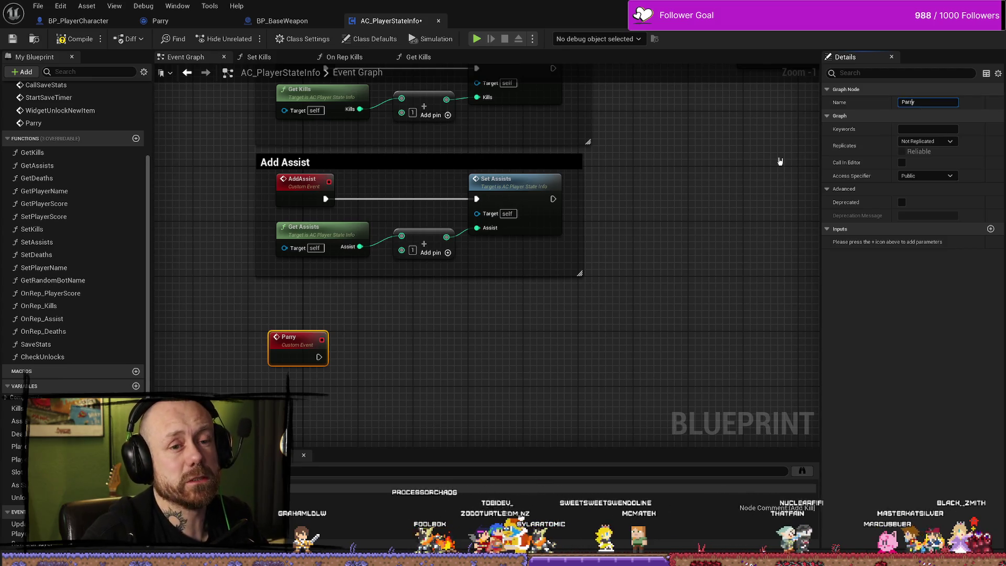
key(Home)
text(Add)
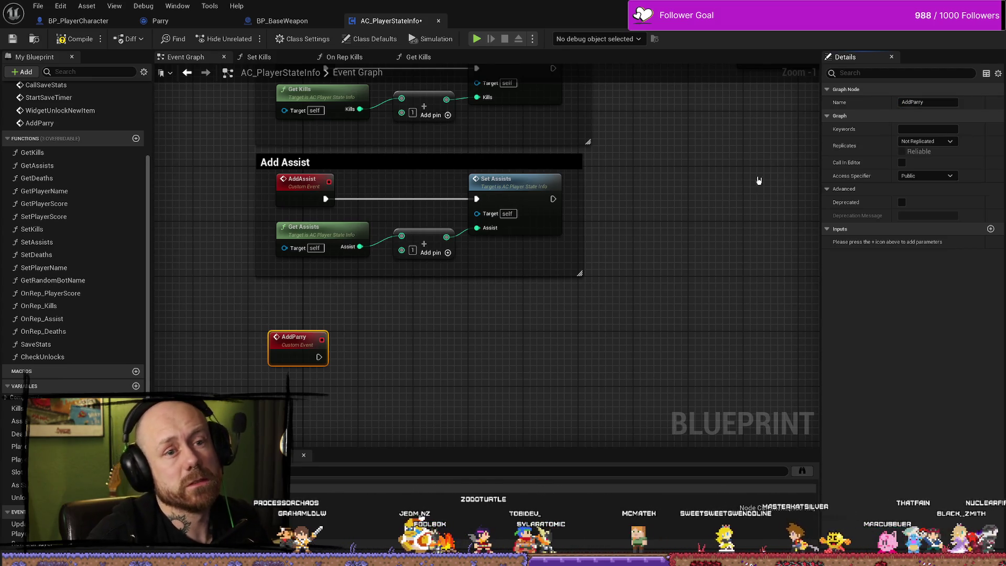
click(480, 387)
- In BP_PlayerCharacter, search 'addparr' off Multicast Parry Save, then dismiss without adding a node
click(107, 24)
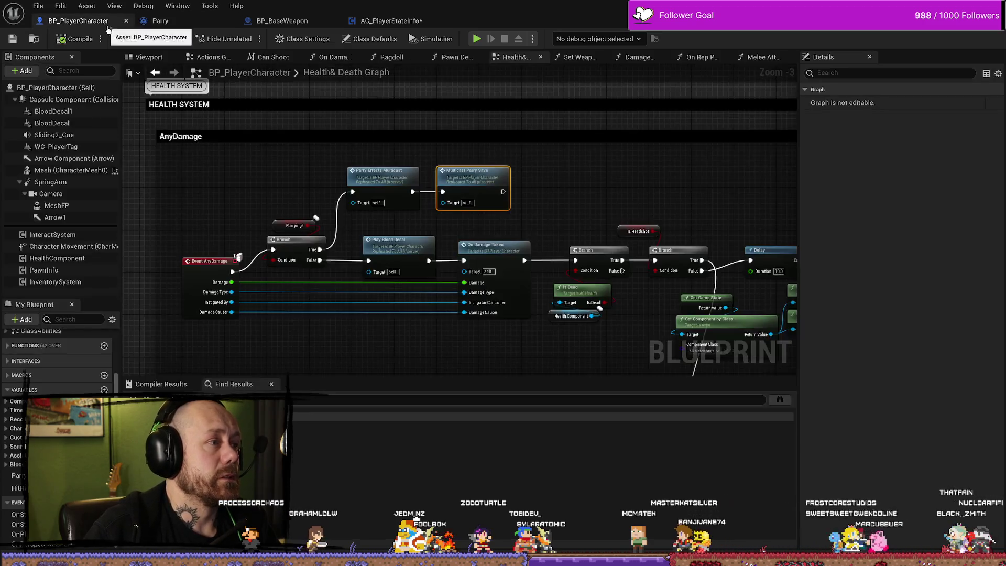
drag(503, 193, 559, 173)
text(addparr)
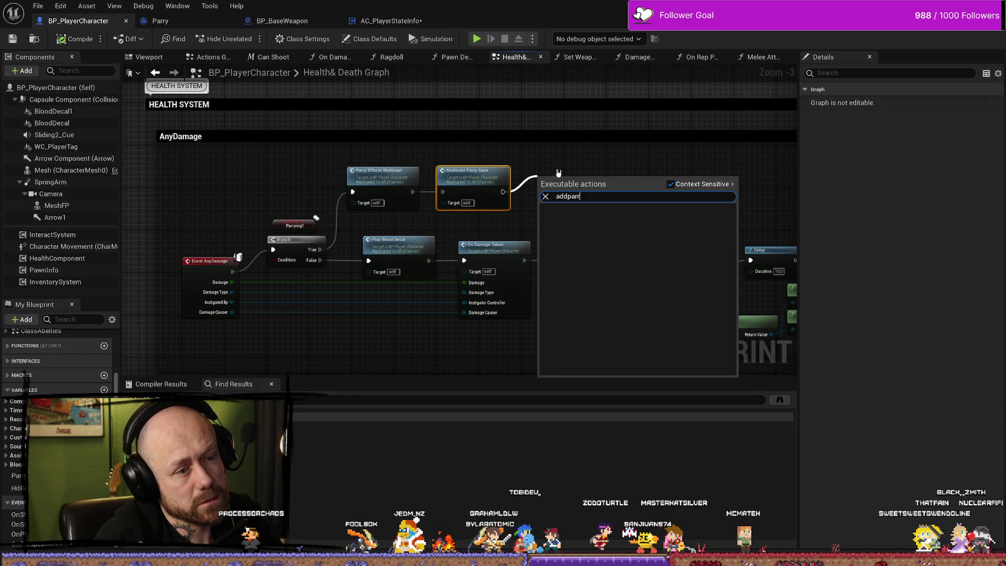
key(BackSpace)
key(BackSpace)
key(BackSpace)
click(578, 149)
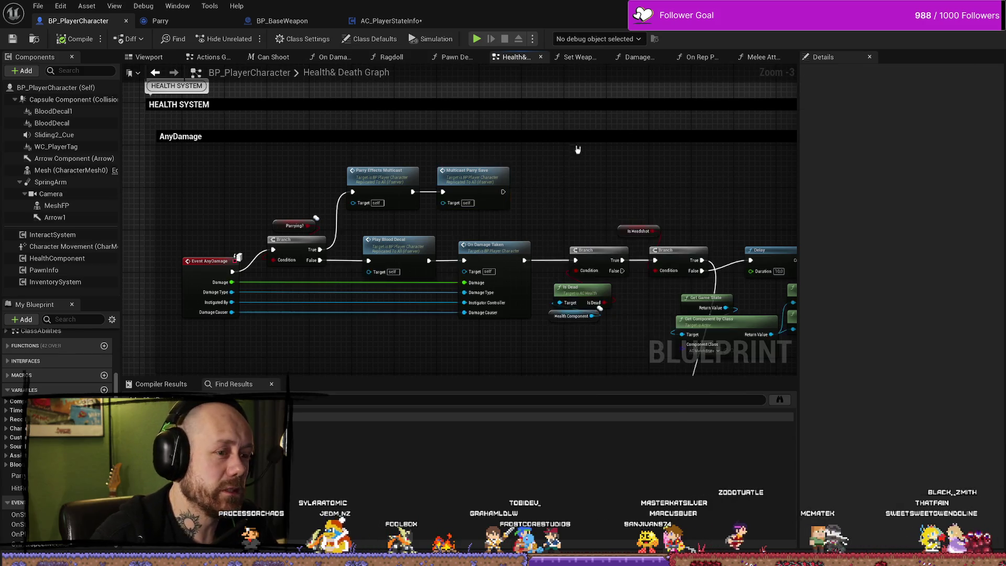
- Zoom out over the Health & Death graph and browse the Melee Attack function graph
scroll(578, 150, down, 2)
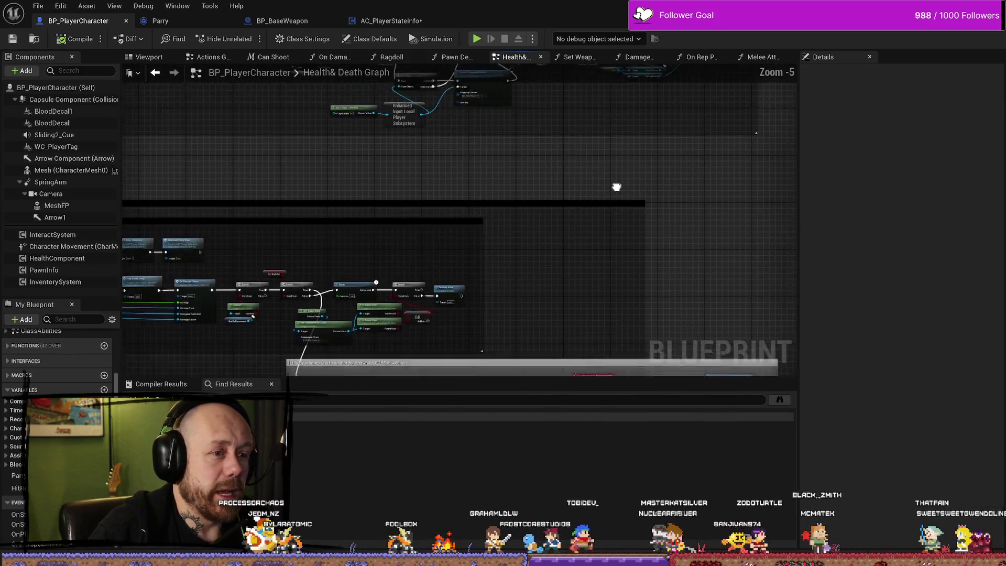
drag(617, 187, 608, 195)
scroll(527, 227, down, 2)
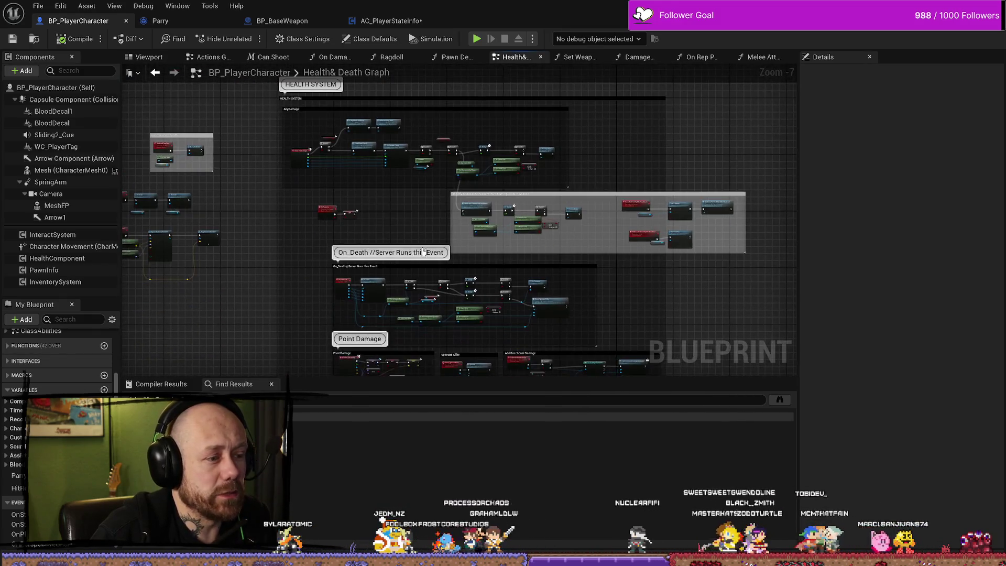
scroll(591, 299, up, 5)
scroll(572, 303, down, 6)
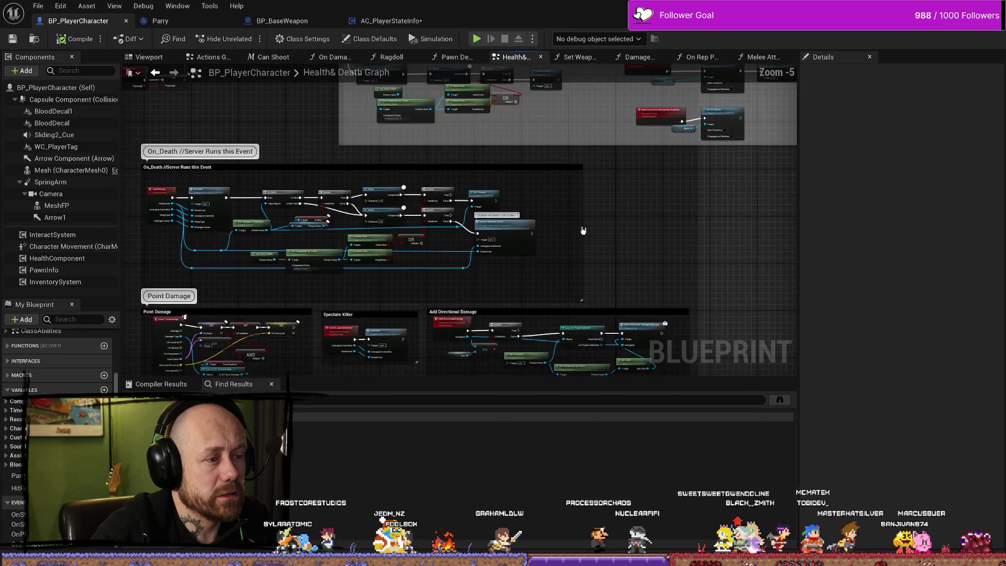
drag(621, 242, 588, 201)
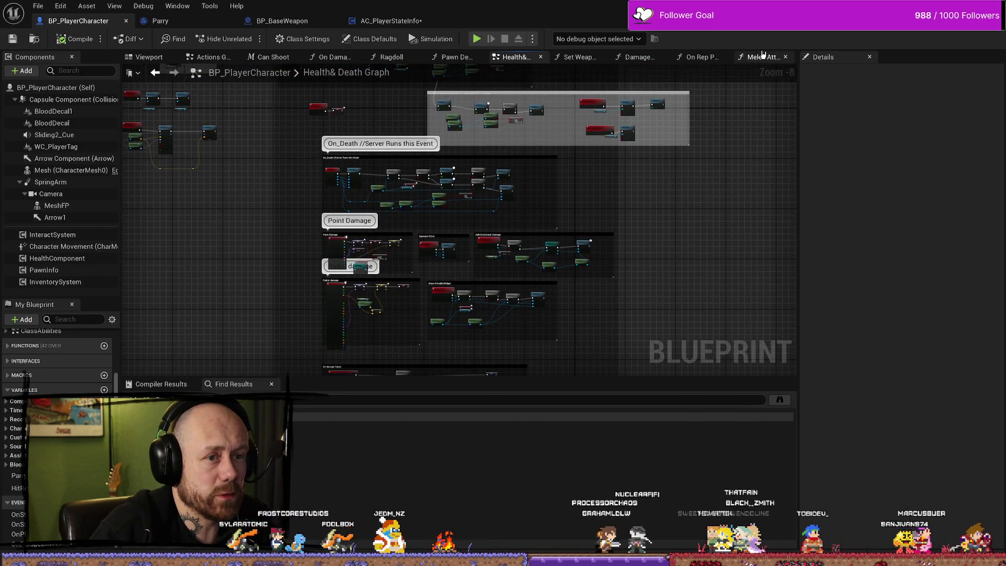
click(763, 56)
scroll(545, 213, up, 8)
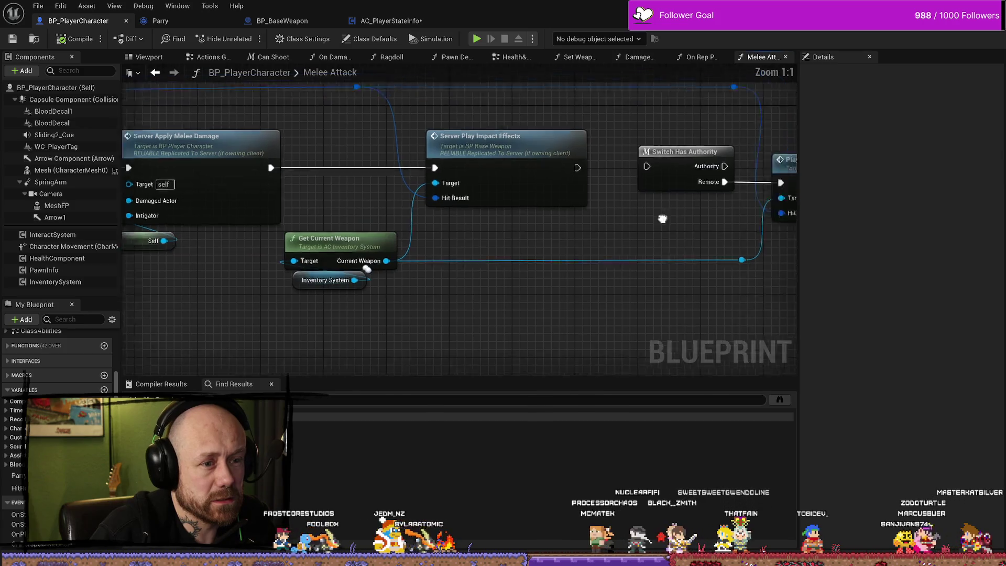
drag(663, 219, 577, 231)
scroll(438, 322, down, 5)
drag(411, 299, 398, 335)
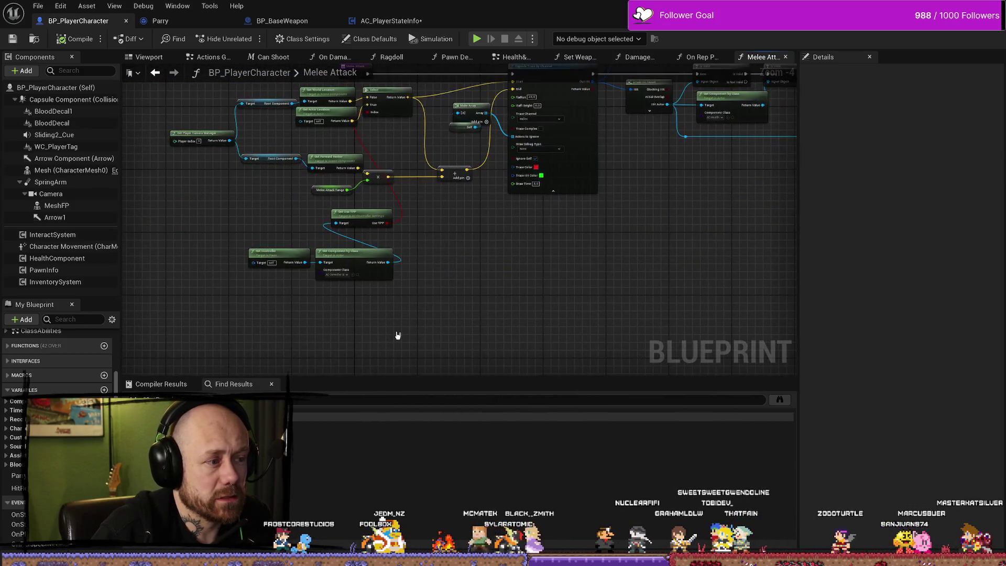
- Look at the On Rep Parrying? and Damage Player graphs, then close On Rep Parrying?
key(ctrl+shift+Tab)
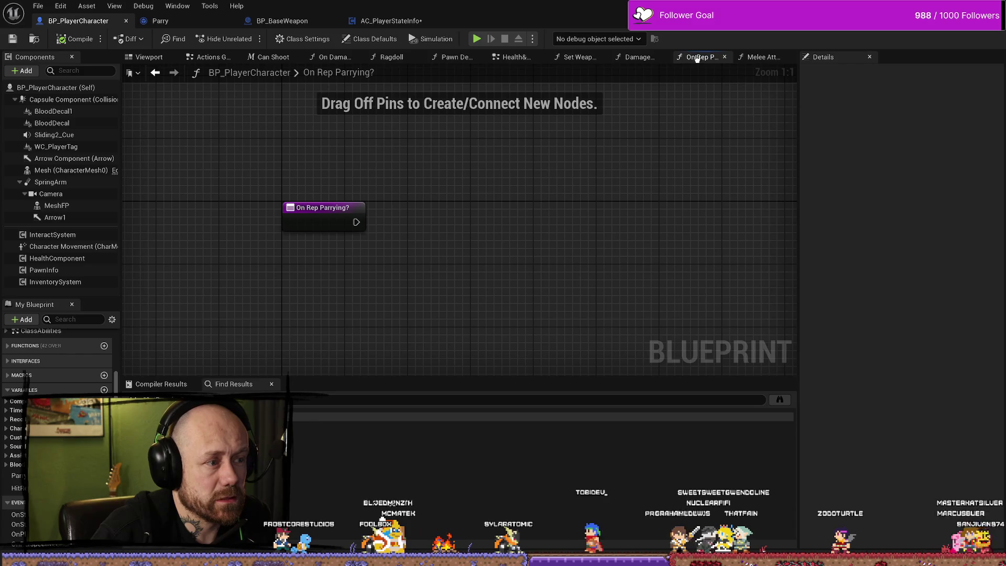
click(647, 62)
click(720, 59)
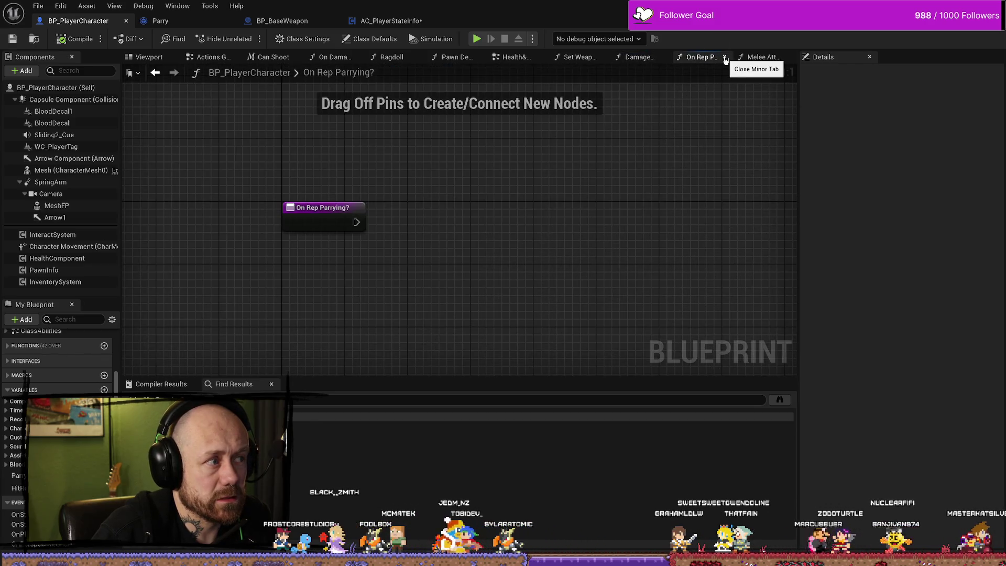
click(725, 59)
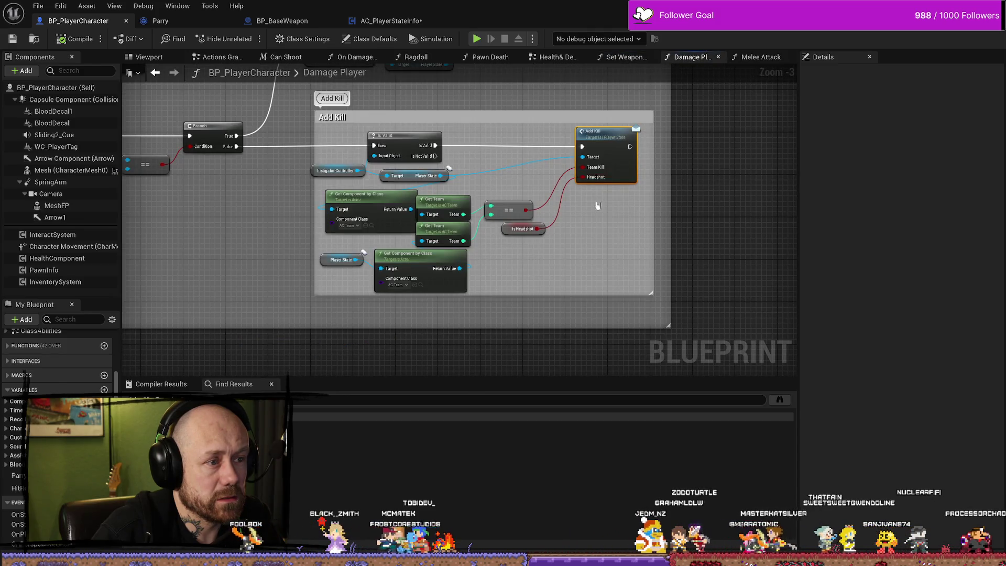
drag(583, 185, 561, 189)
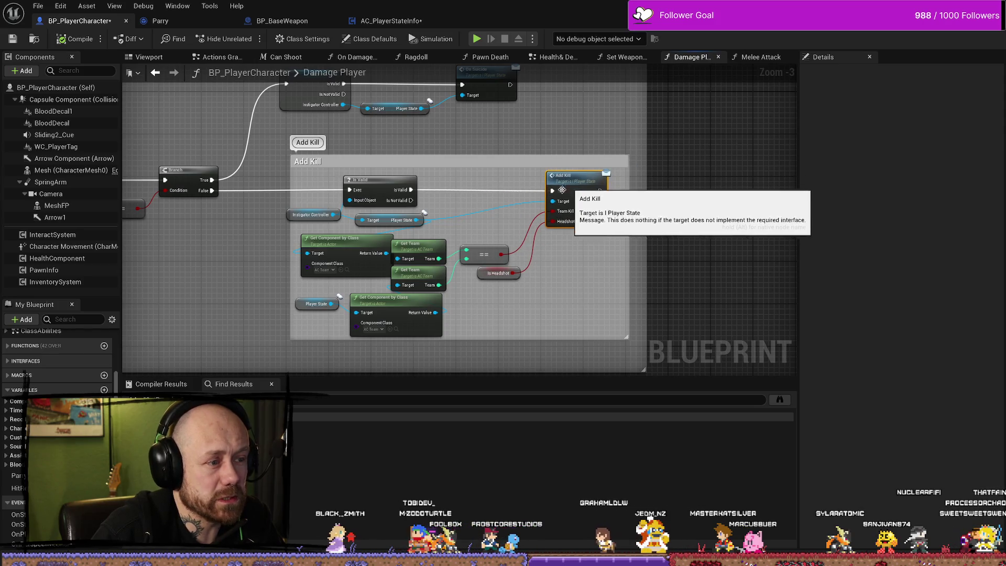
mouse_move(288, 217)
mouse_down()
mouse_move(262, 224)
mouse_move(293, 220)
mouse_up()
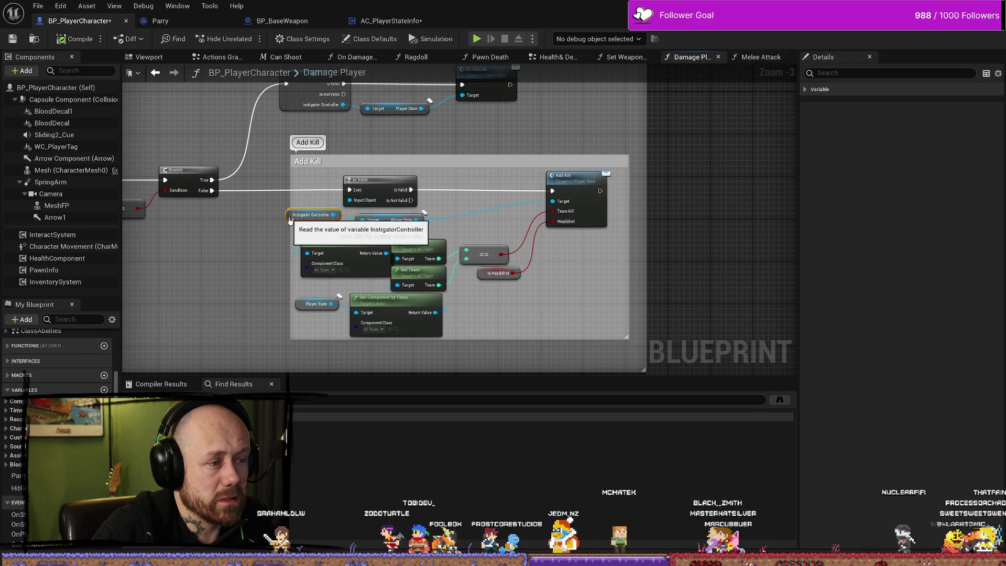
drag(253, 244, 324, 249)
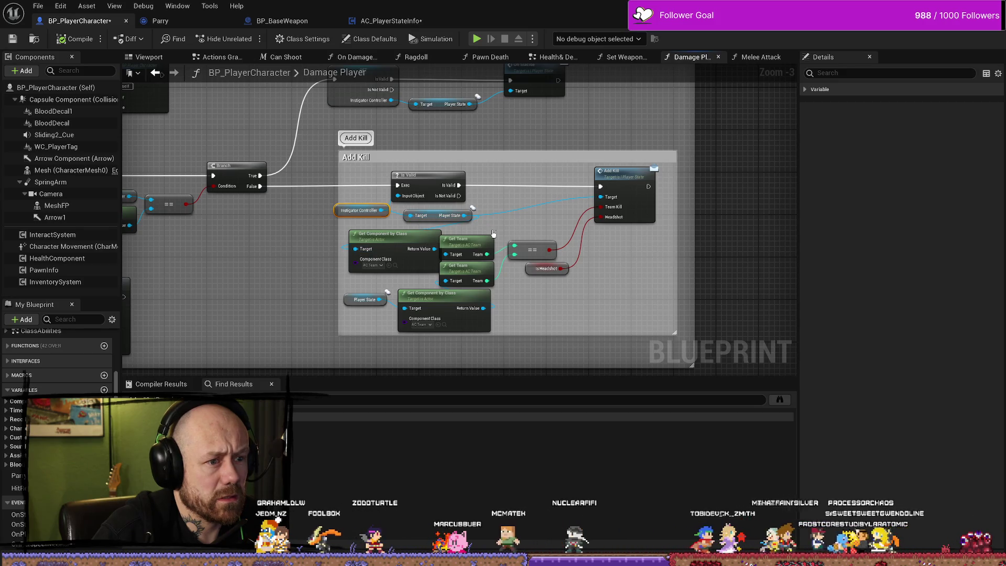
drag(272, 263, 373, 269)
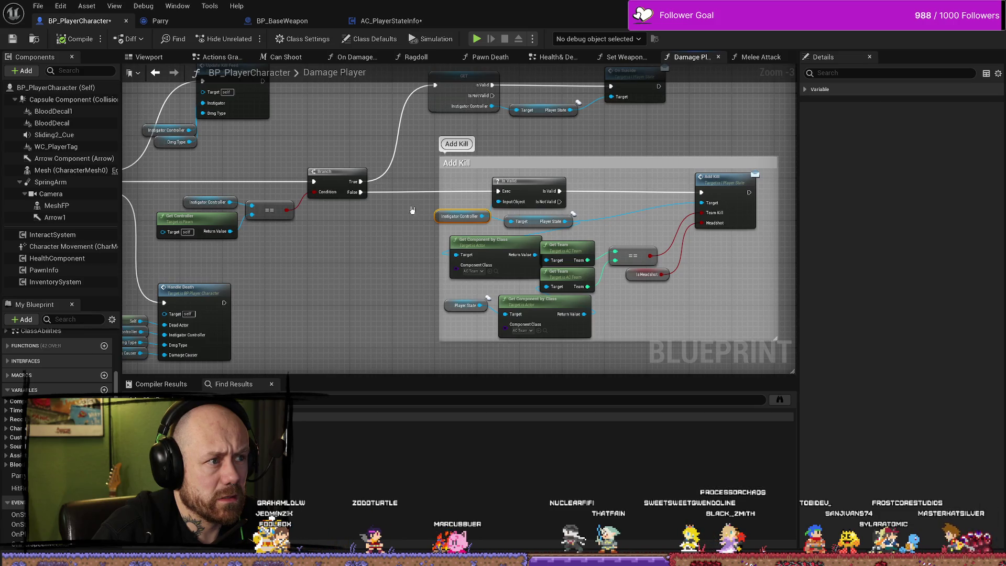
right_click(443, 217)
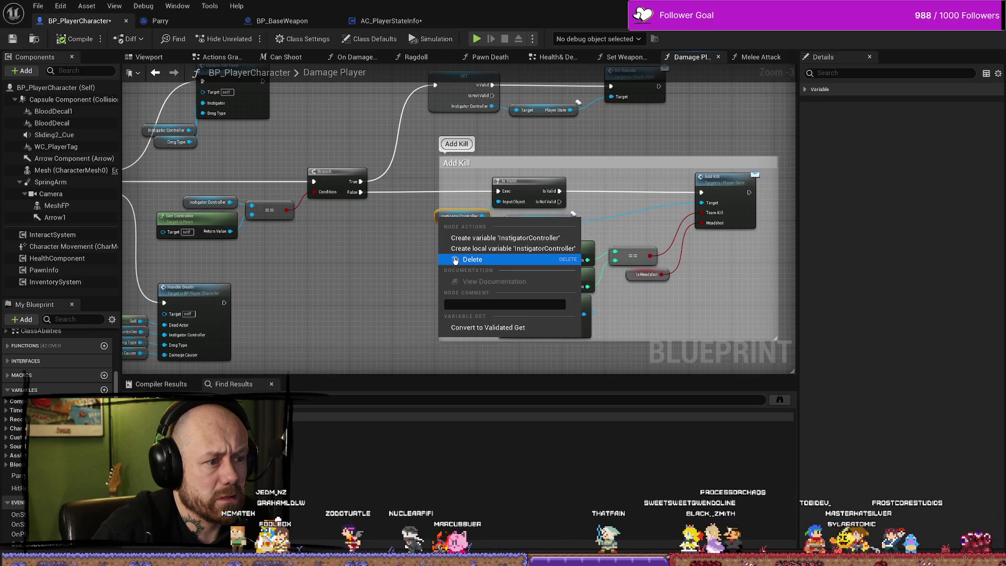
click(386, 264)
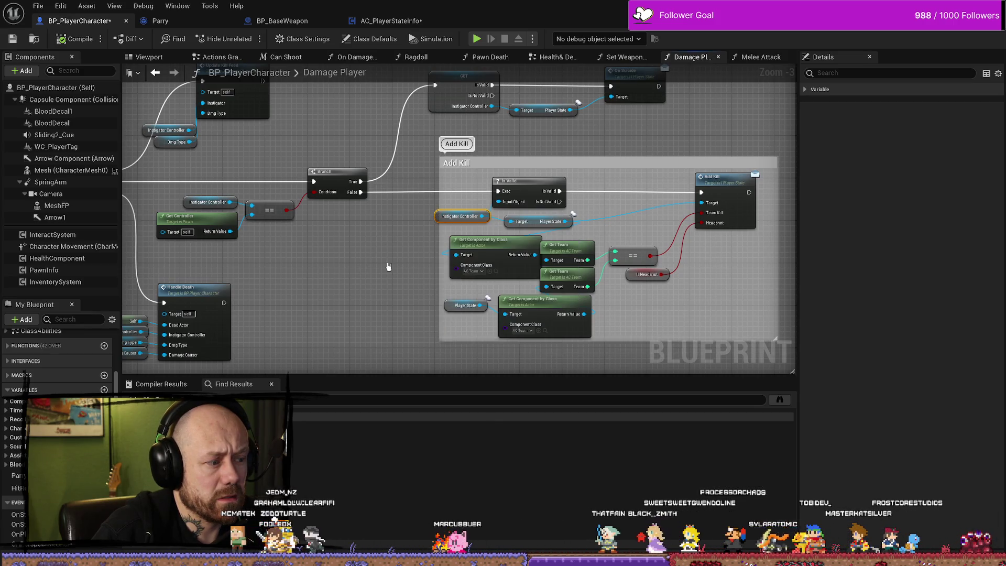
right_click(468, 219)
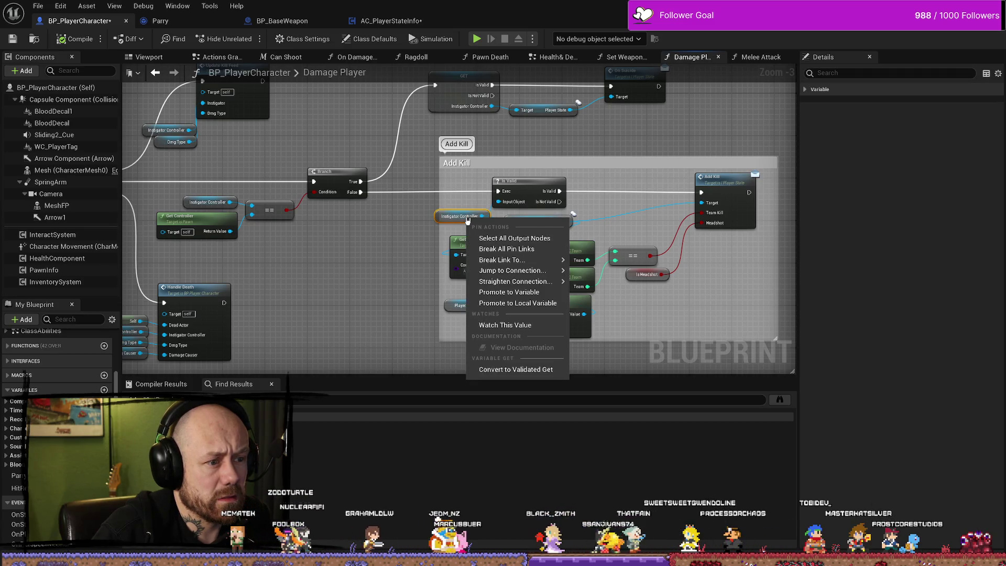
click(661, 294)
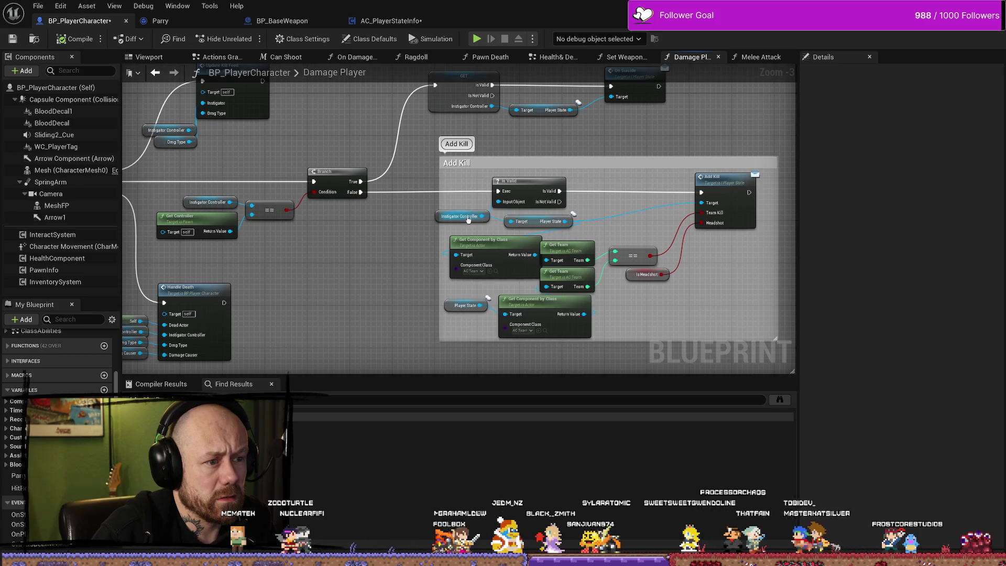
scroll(451, 219, up, 3)
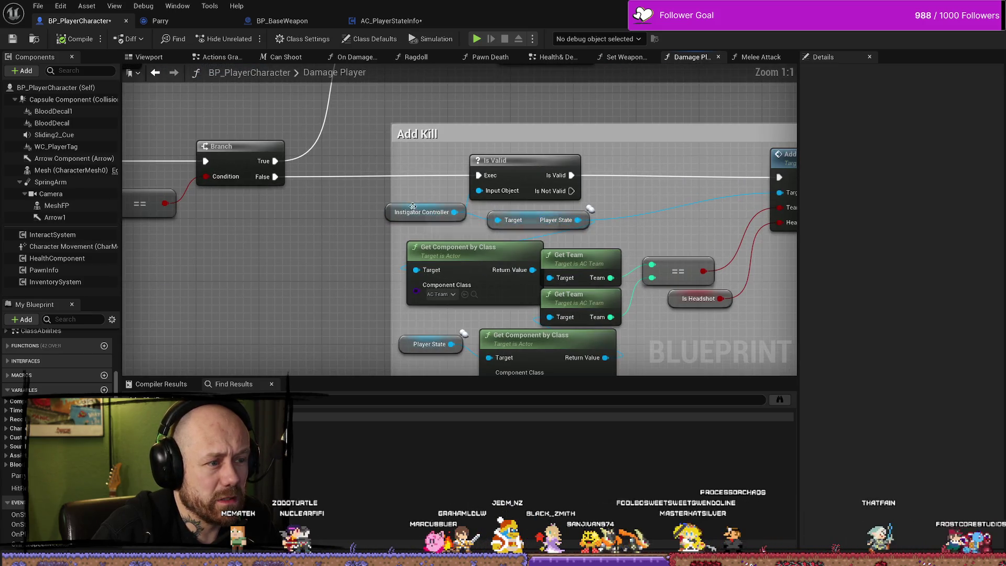
drag(419, 205, 427, 213)
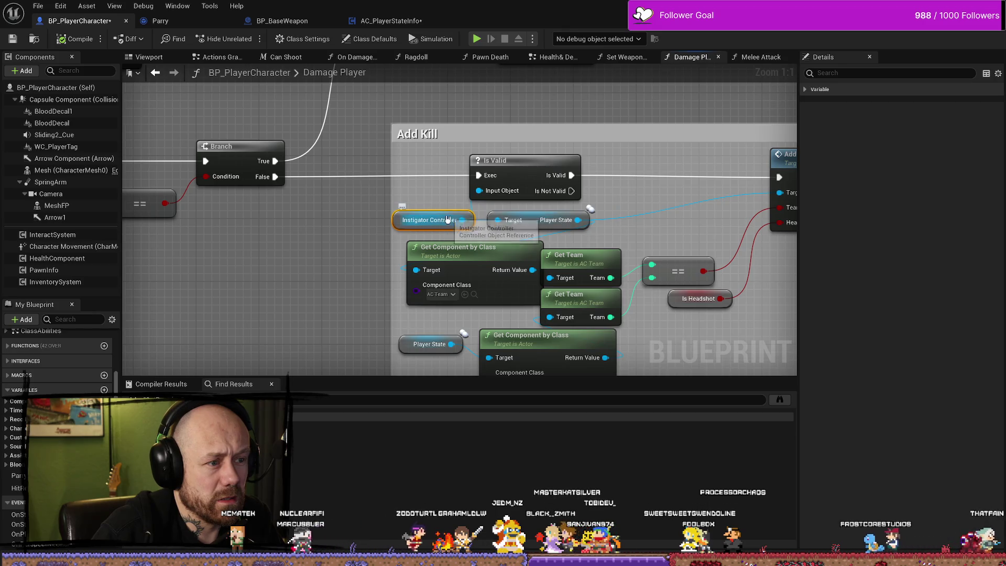
right_click(448, 214)
click(333, 240)
scroll(334, 240, down, 5)
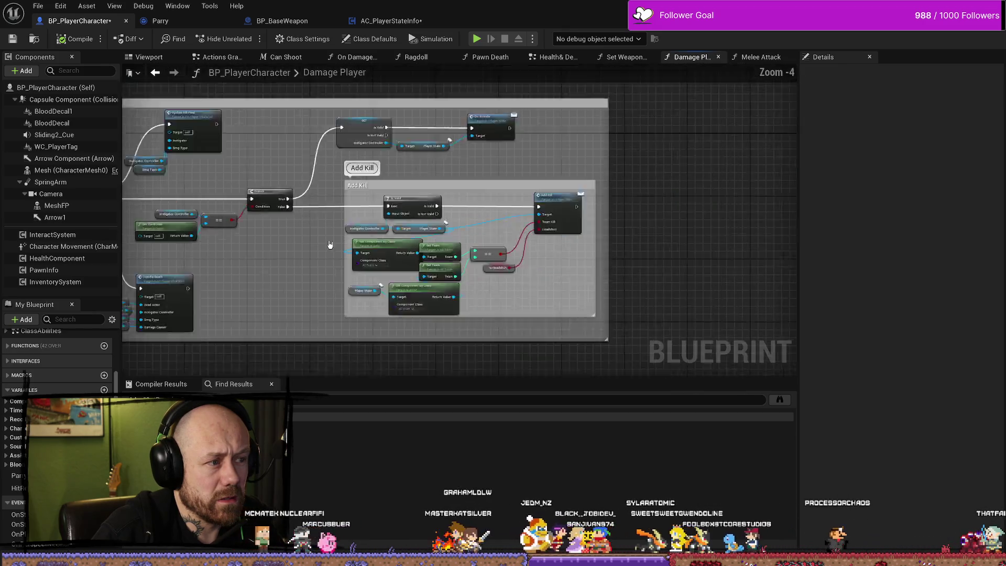
drag(334, 240, 465, 240)
scroll(367, 246, down, 2)
scroll(310, 227, up, 3)
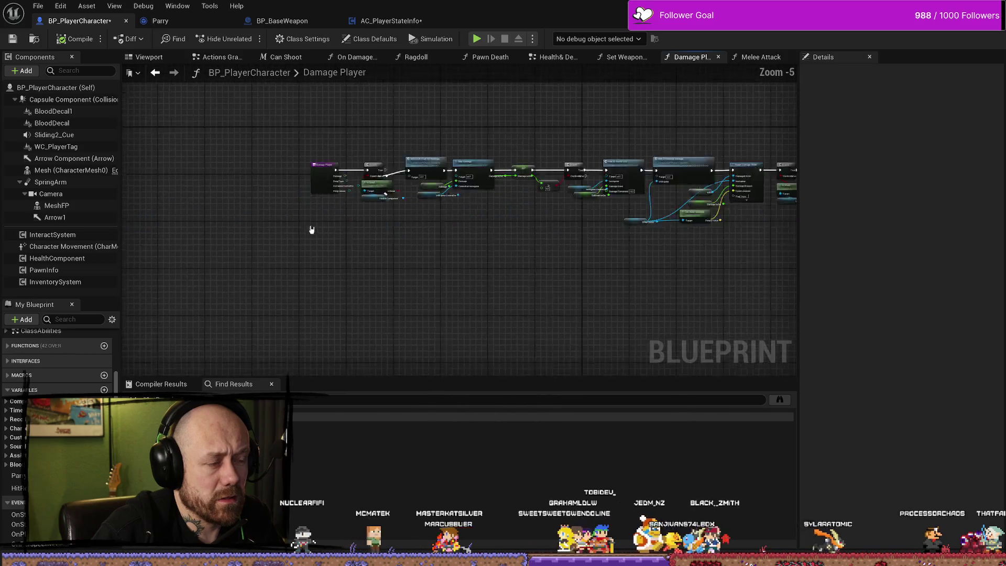
- Pan through the Damage Player graph past Report Damage Event and Handle Death to the Add Kill group
scroll(407, 246, up, 2)
scroll(407, 246, up, 2)
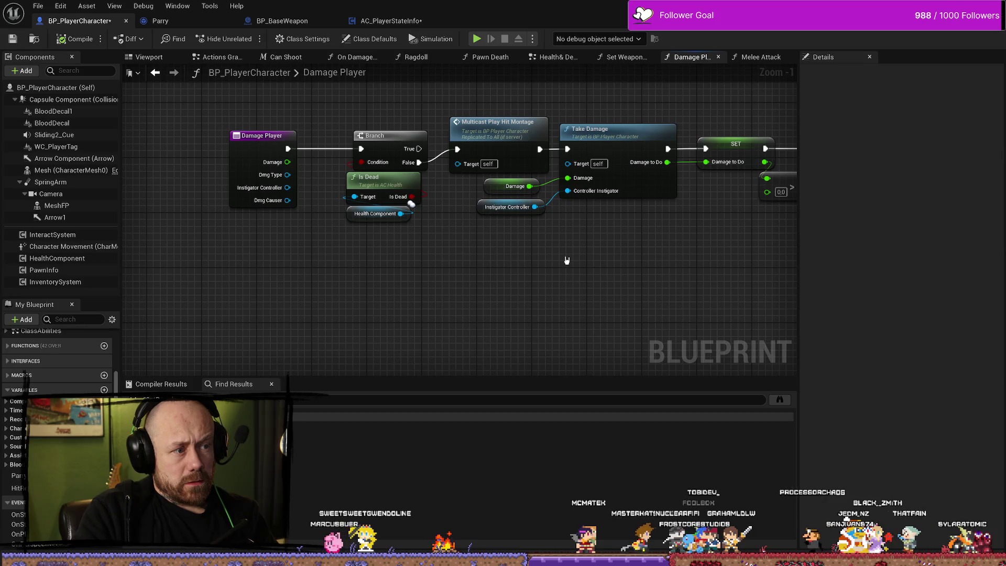
scroll(557, 273, down, 3)
scroll(557, 273, up, 4)
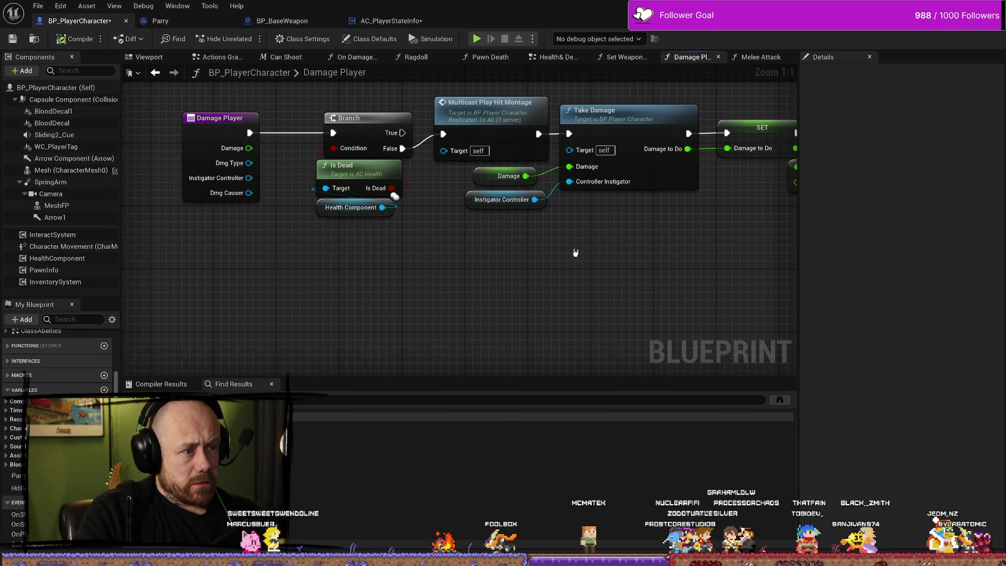
scroll(606, 252, down, 4)
scroll(647, 258, up, 1)
drag(557, 253, 402, 249)
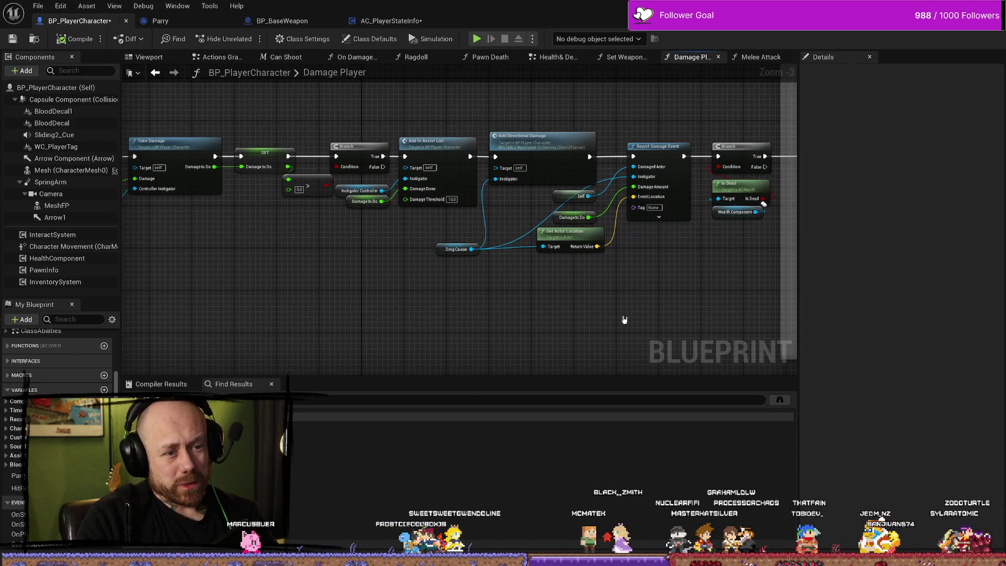
drag(796, 316, 729, 314)
drag(606, 270, 389, 269)
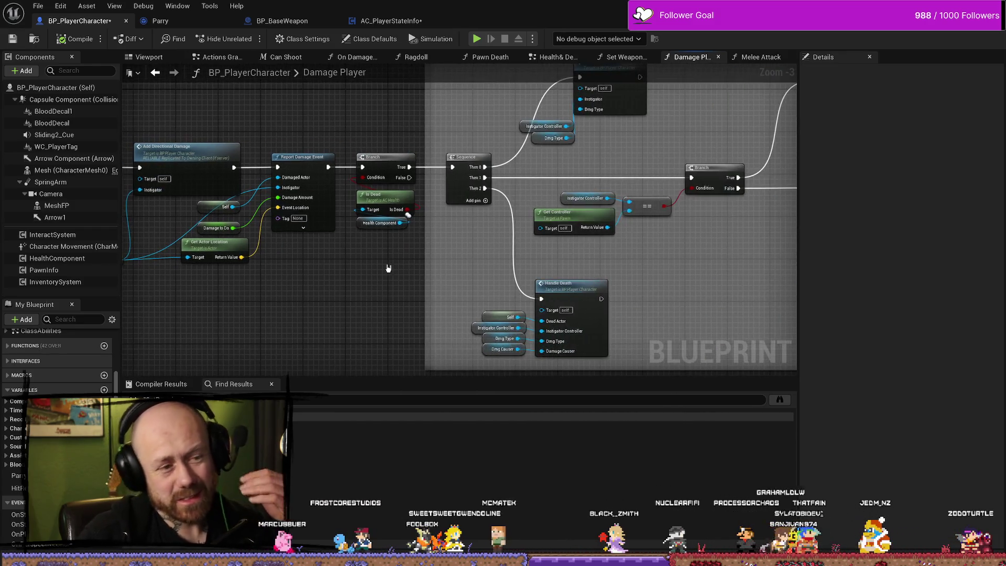
drag(474, 250, 401, 240)
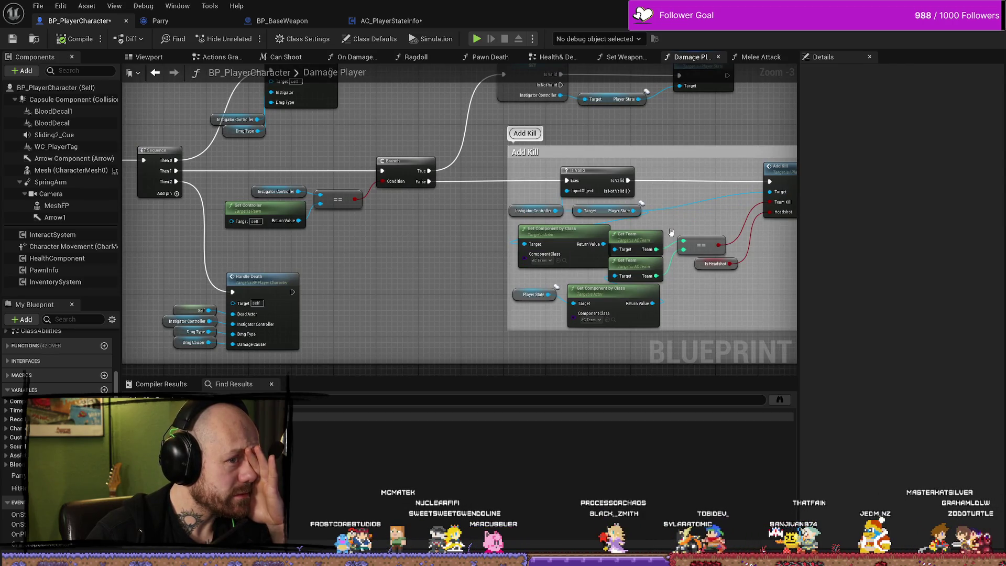
drag(672, 232, 439, 216)
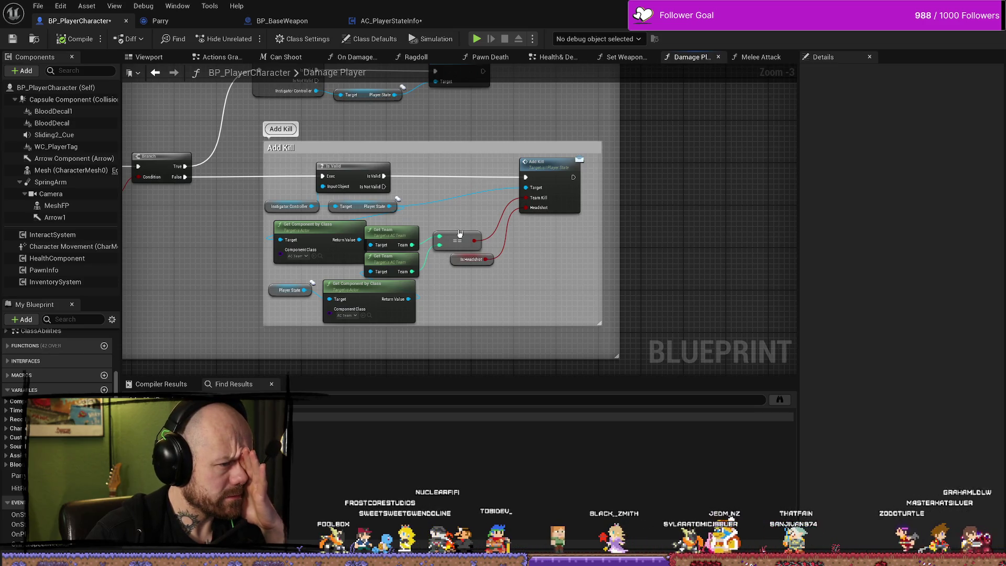
- Select and nudge the Add Kill Player State getter, then return to the Health& Death Graph
click(286, 290)
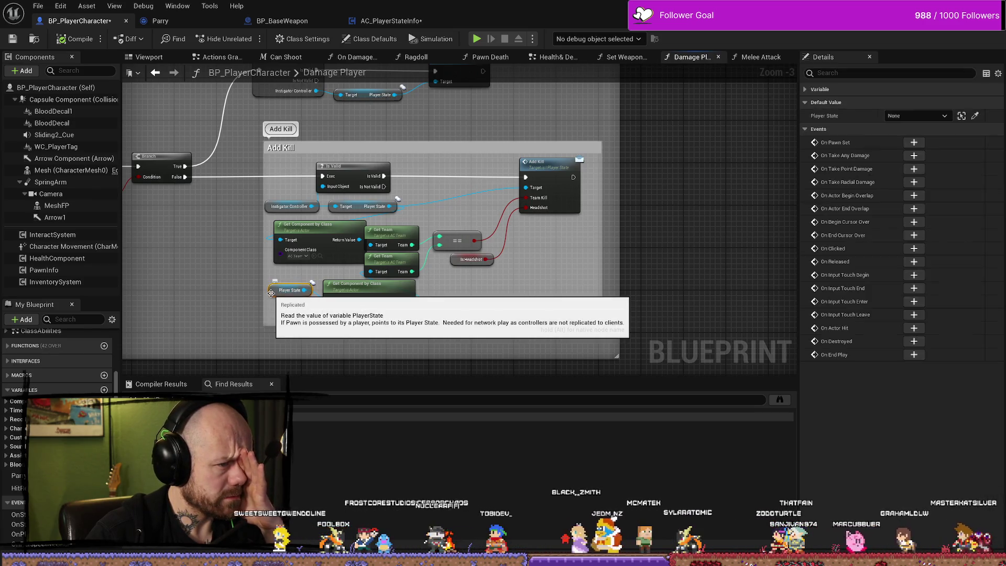
mouse_move(286, 291)
mouse_down()
mouse_move(226, 335)
mouse_move(186, 291)
mouse_move(275, 304)
mouse_move(328, 276)
mouse_up()
scroll(328, 277, down, 2)
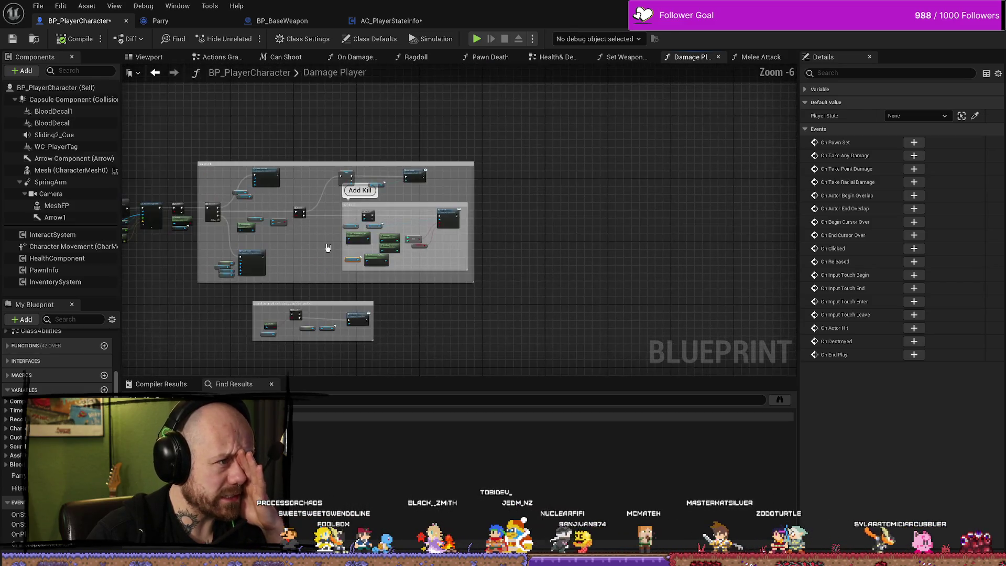
scroll(292, 157, up, 2)
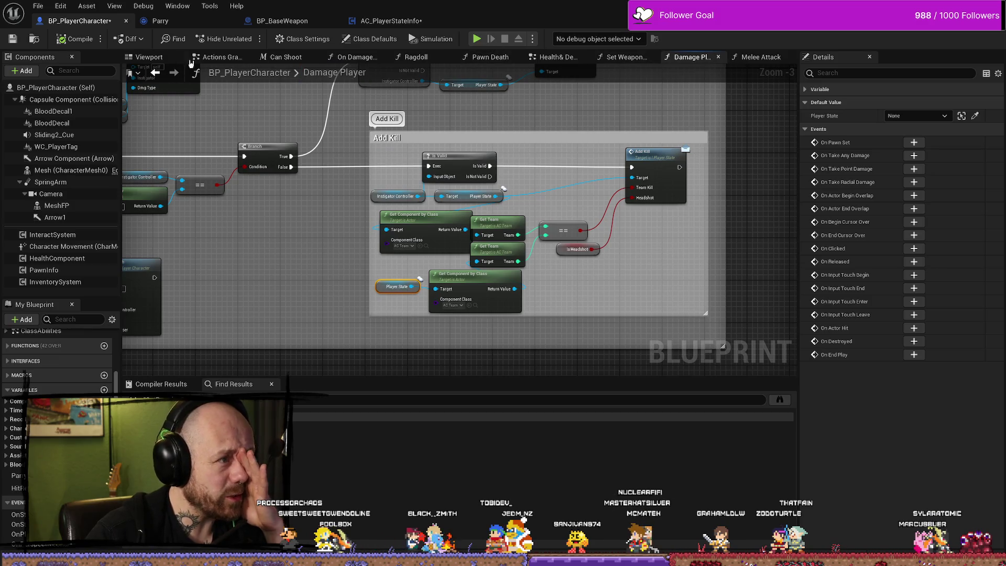
click(557, 58)
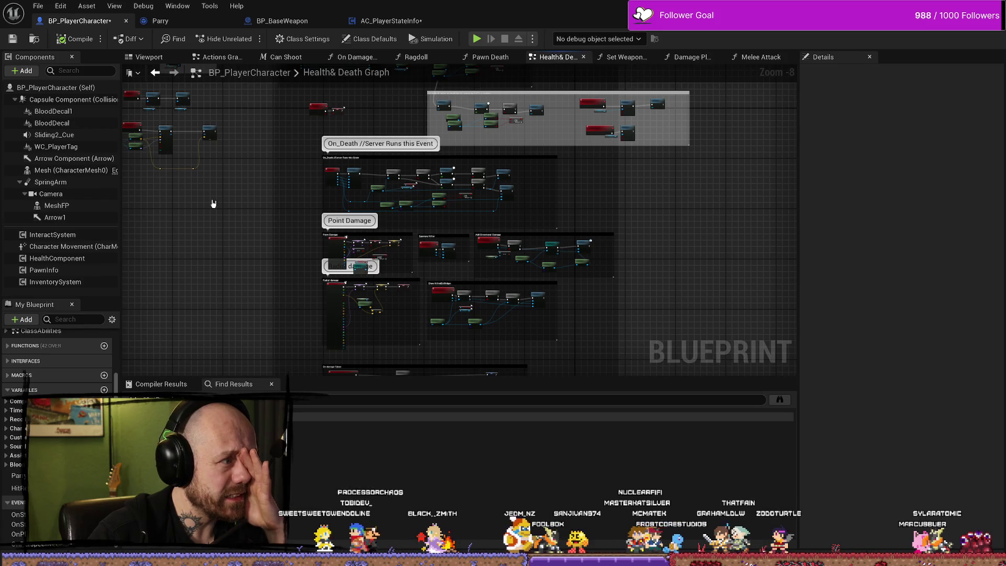
- Add a Get Player State node to the Health& Death Graph via a 'playerstate' search
scroll(442, 204, up, 5)
right_click(432, 212)
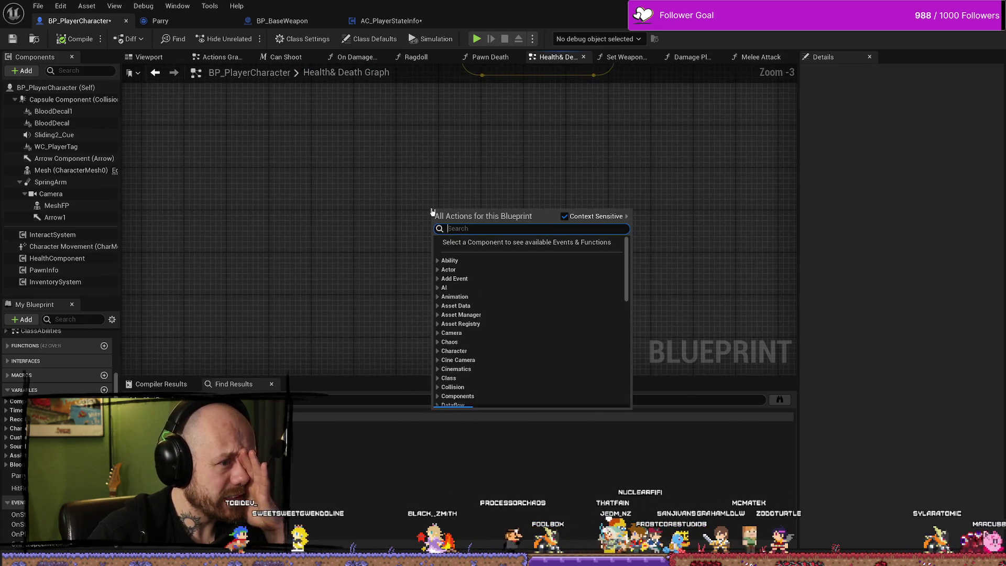
text(play)
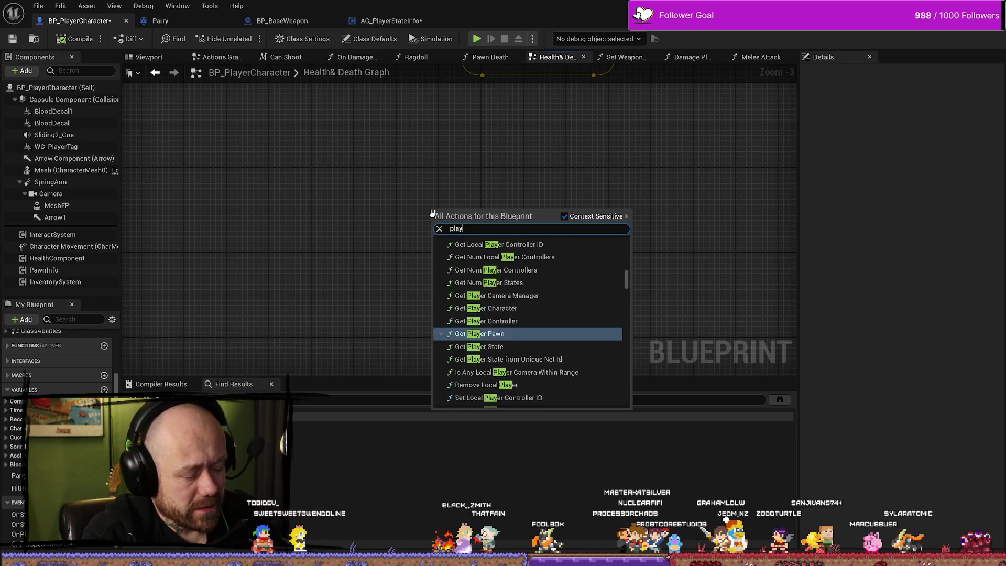
text(ertate)
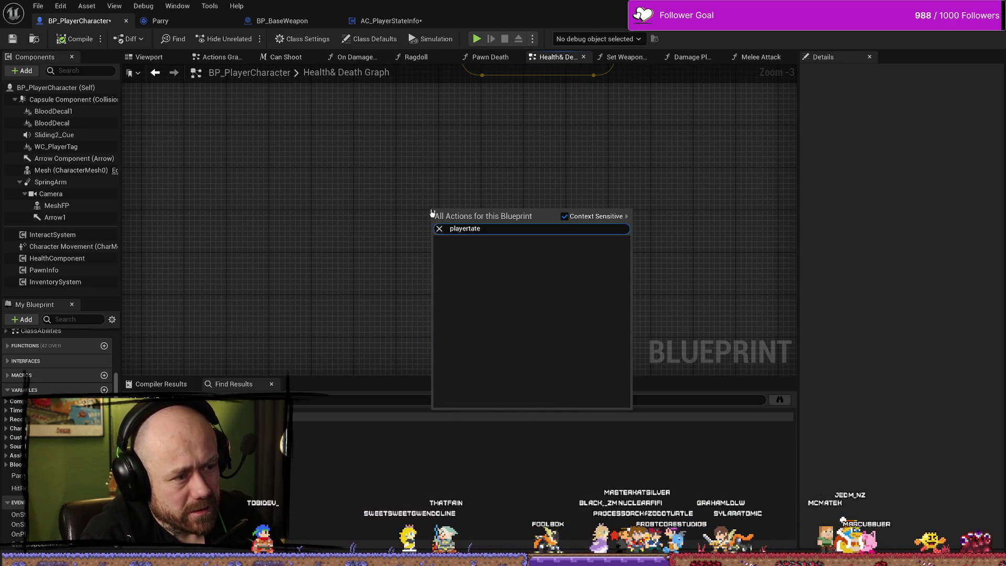
key(BackSpace)
key(BackSpace)
key(BackSpace)
text(state)
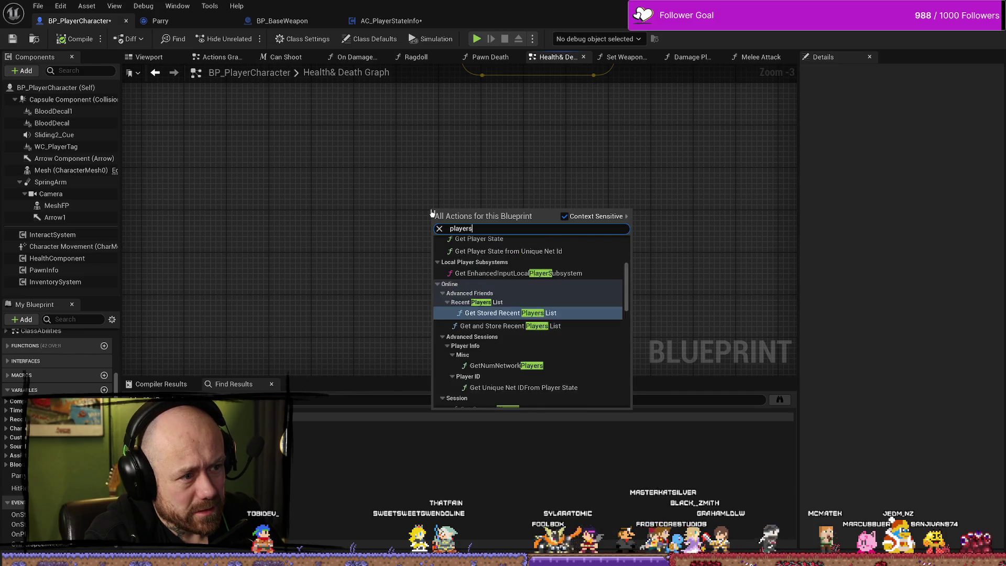
scroll(465, 269, down, 3)
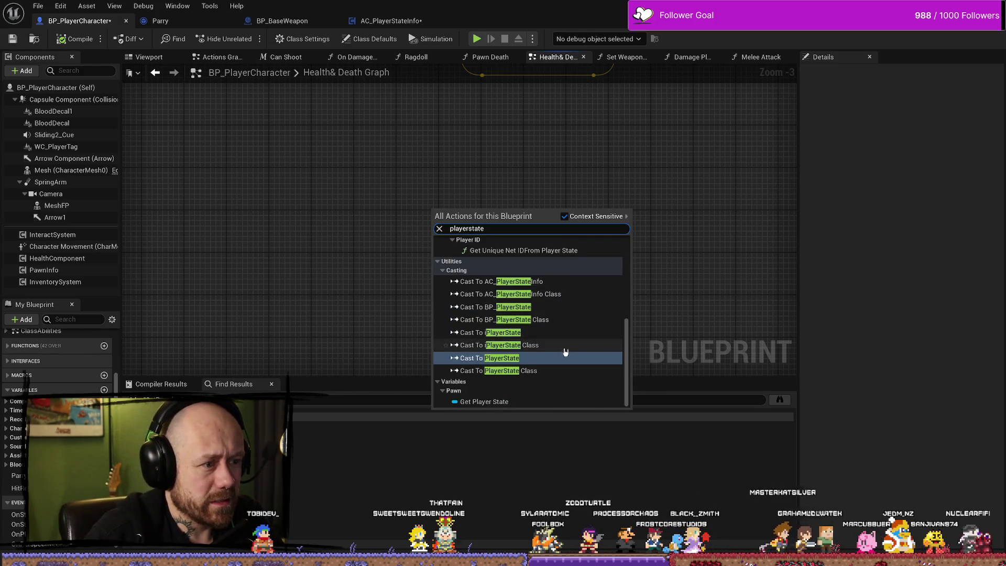
click(523, 403)
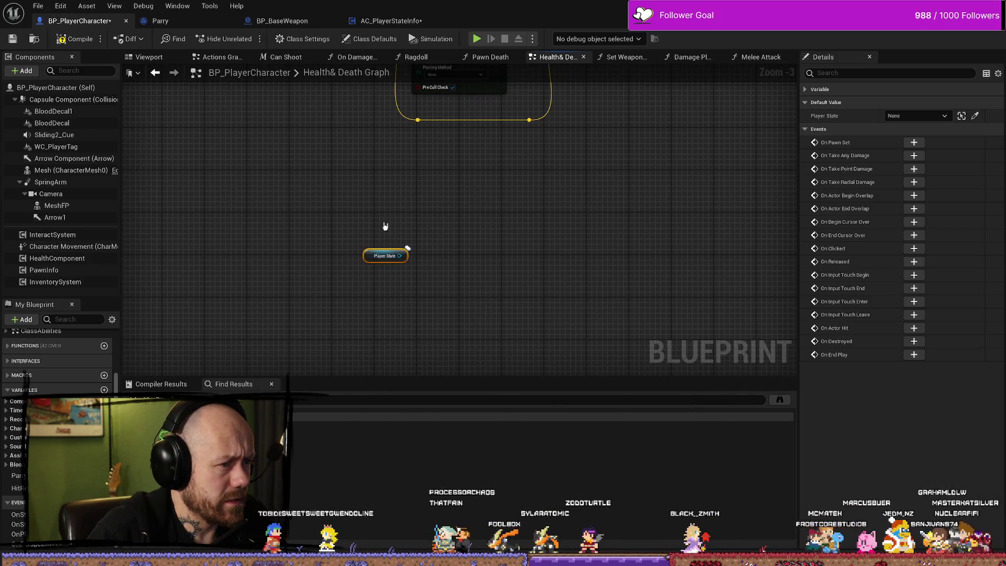
- List every reference to Player State using Find References on the new getter
scroll(478, 250, down, 1)
scroll(368, 226, up, 4)
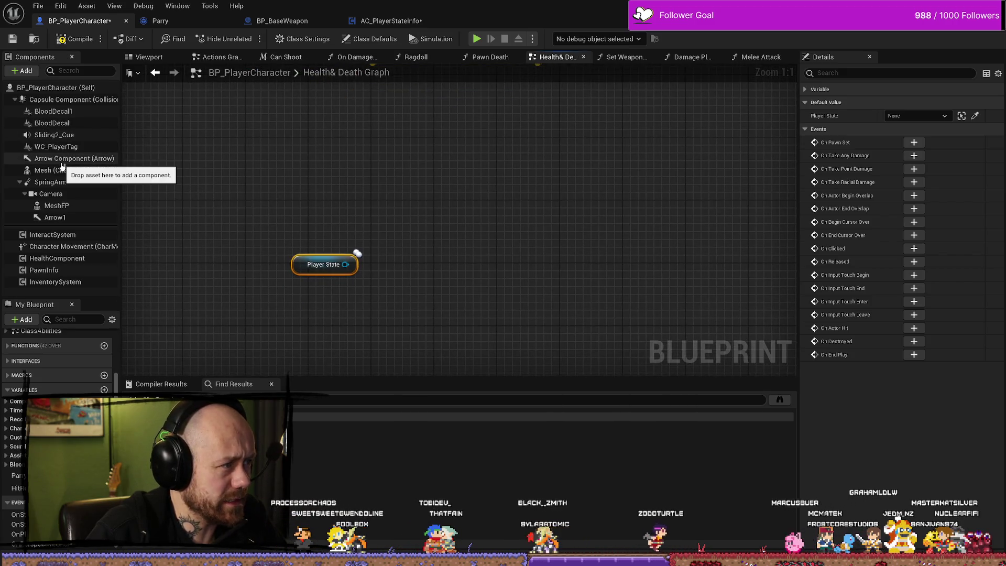
mouse_move(72, 171)
mouse_down()
mouse_move(103, 186)
mouse_move(62, 226)
mouse_up()
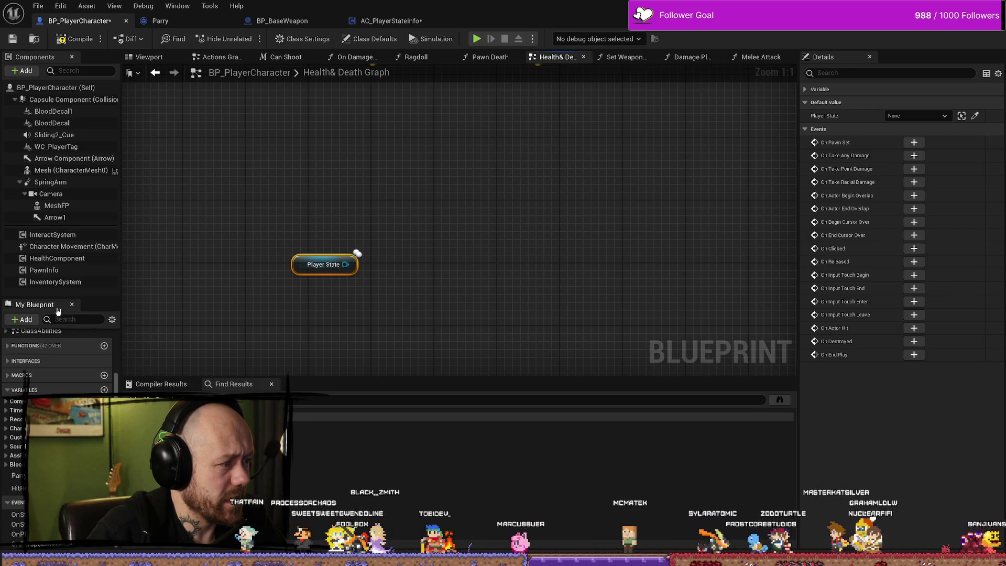
right_click(299, 268)
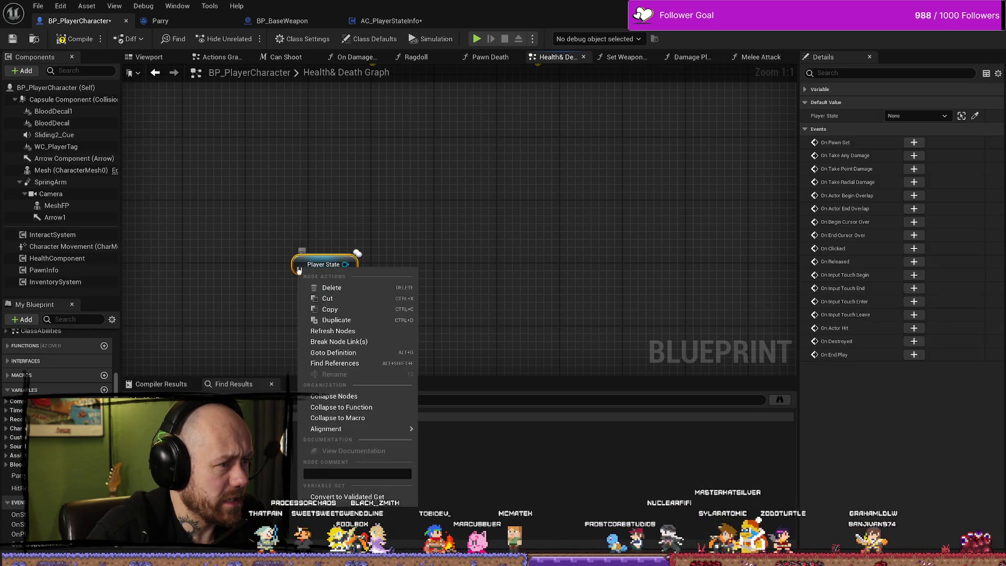
click(337, 366)
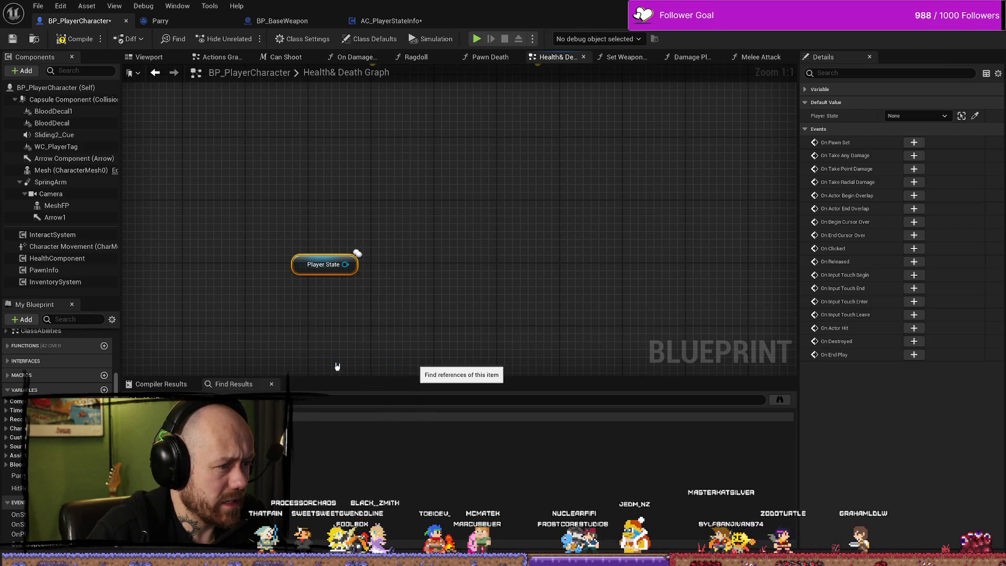
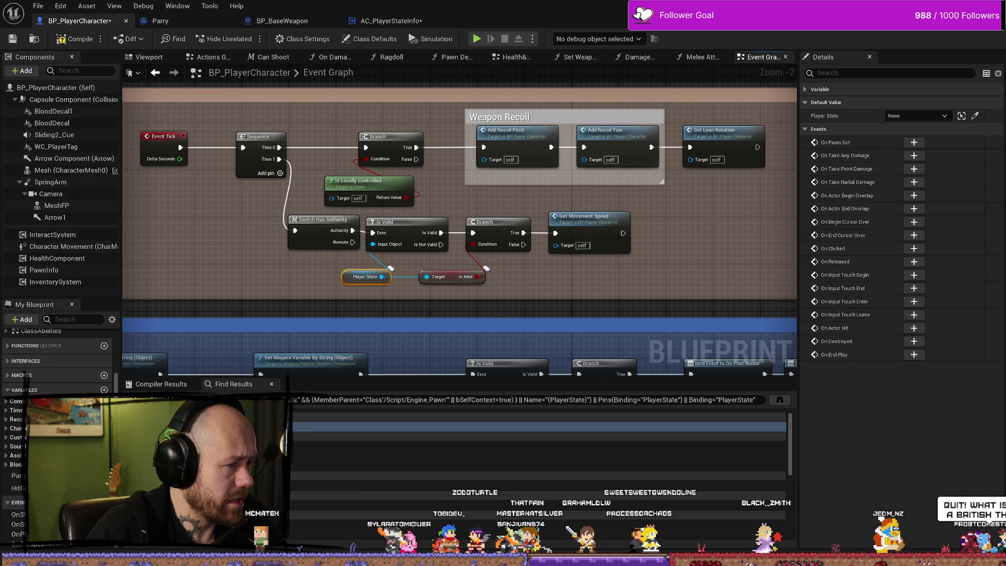
- Step through the Player State search results, flipping between the Event Graph and Health & Death Graph tabs
key(Down)
key(Down)
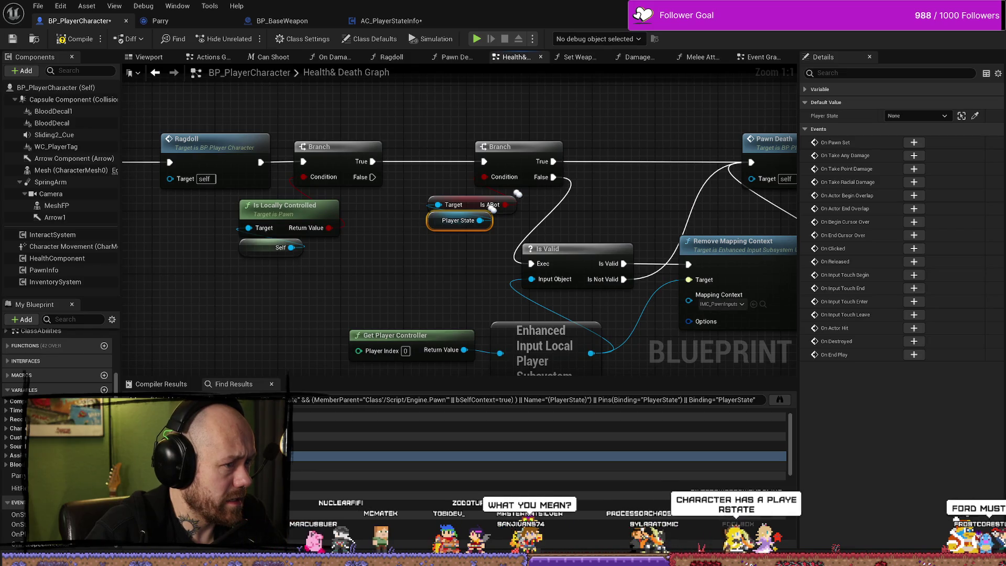
key(Down)
key(Down)
key(Down)
key(Down)
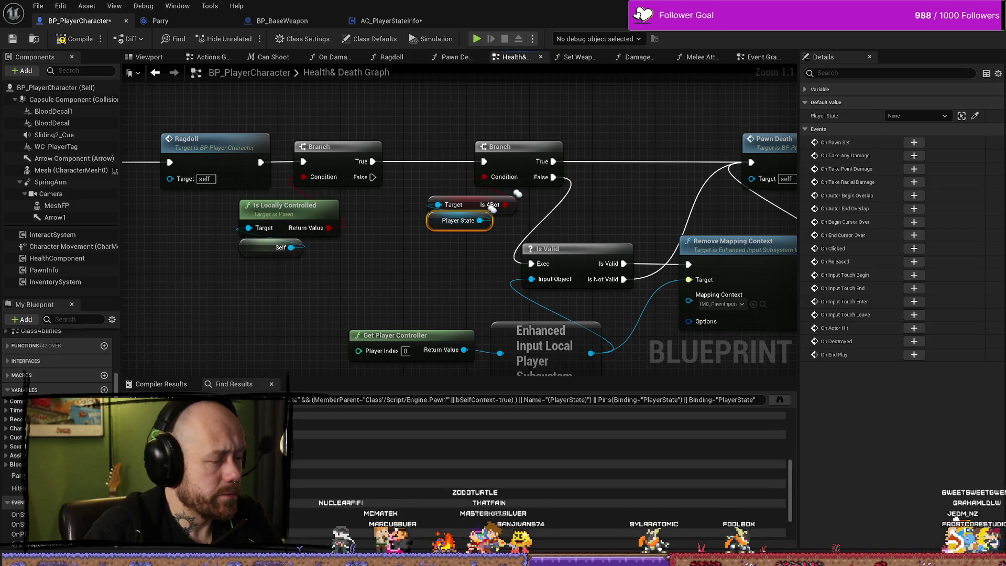
key(Up)
key(Up)
key(Up)
key(Down)
key(Down)
key(Down)
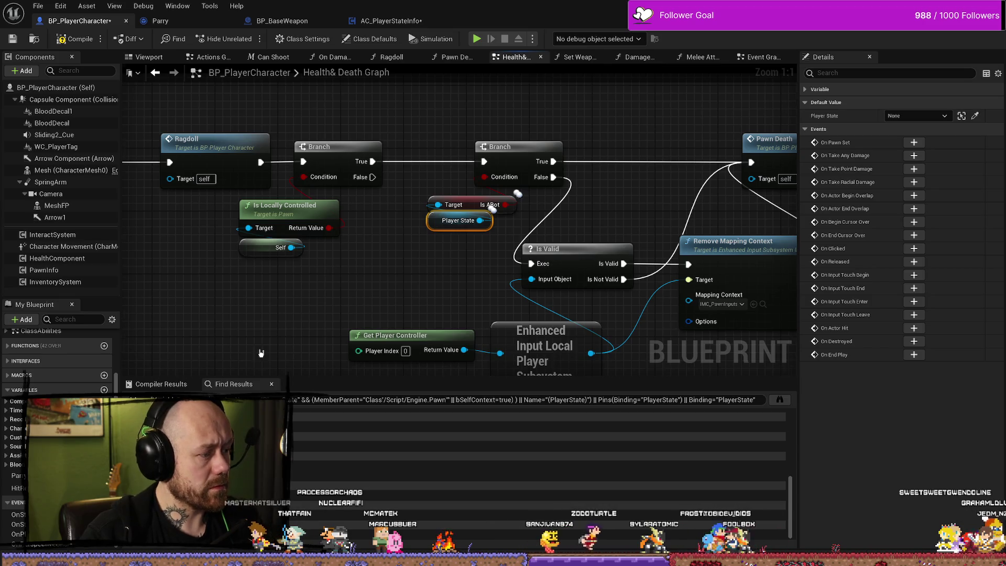
scroll(261, 353, down, 6)
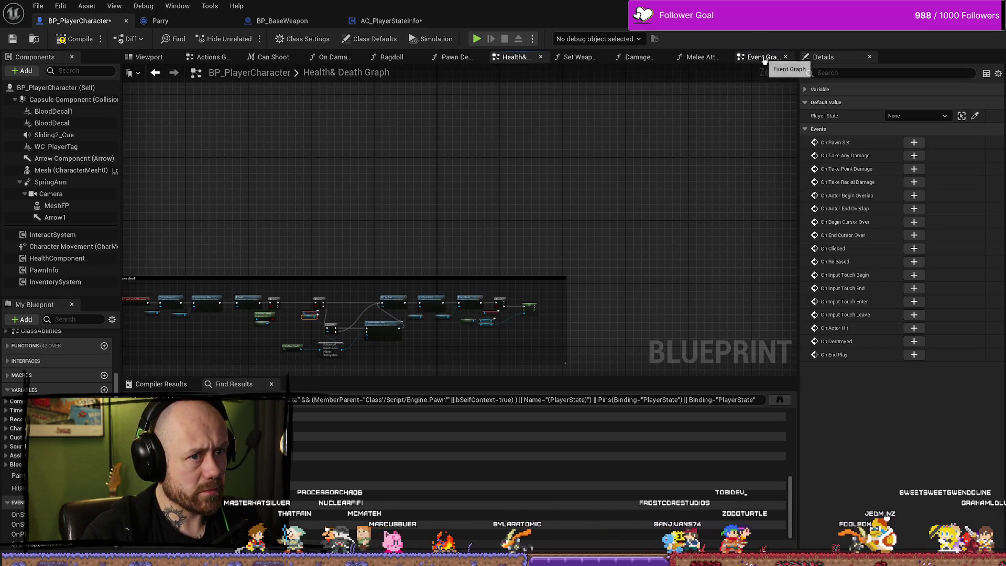
click(761, 57)
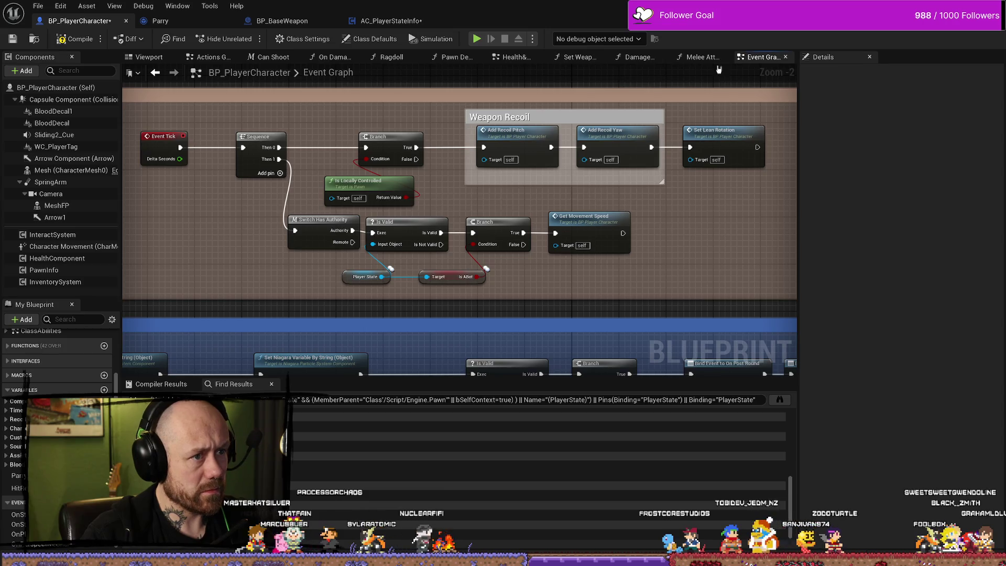
click(577, 57)
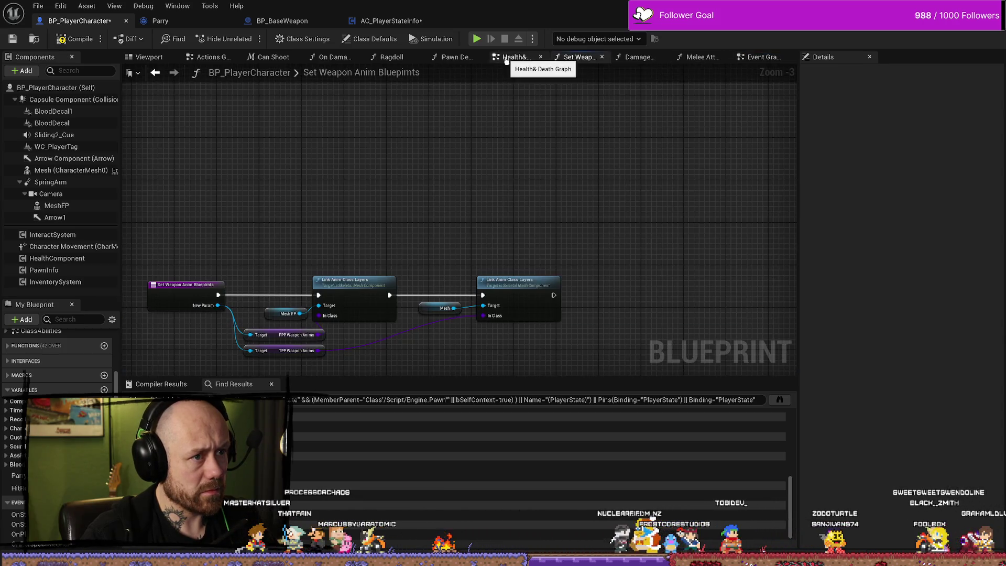
click(514, 56)
scroll(411, 182, up, 5)
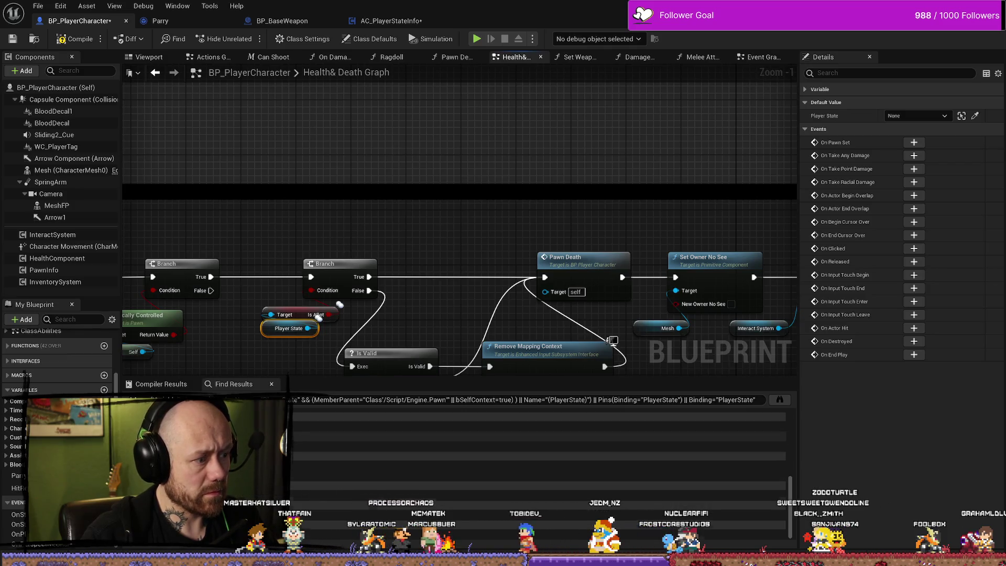
- Jump from Find Results to each Player State node in the Event Graph and Health & Death Graph
double_click(524, 427)
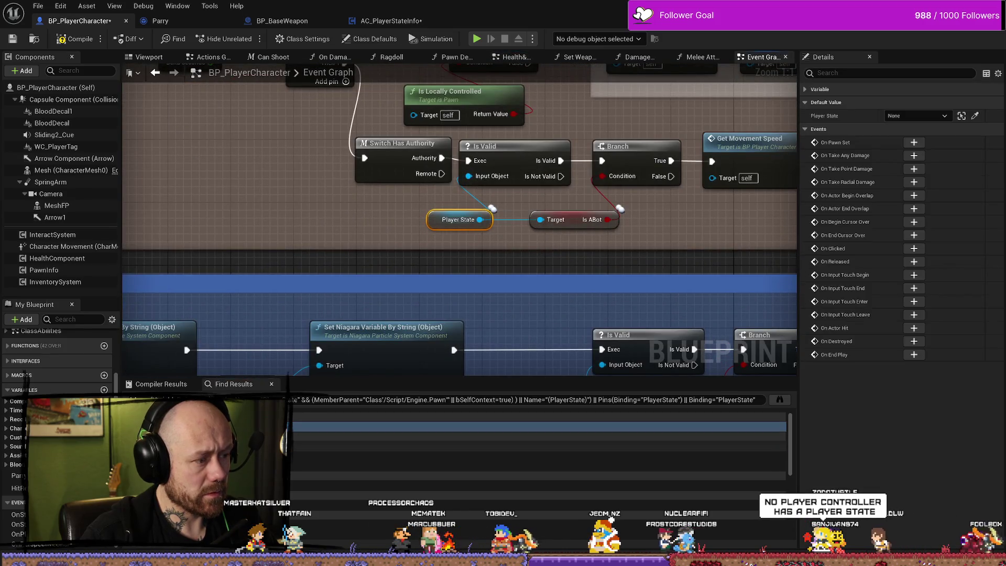
double_click(524, 456)
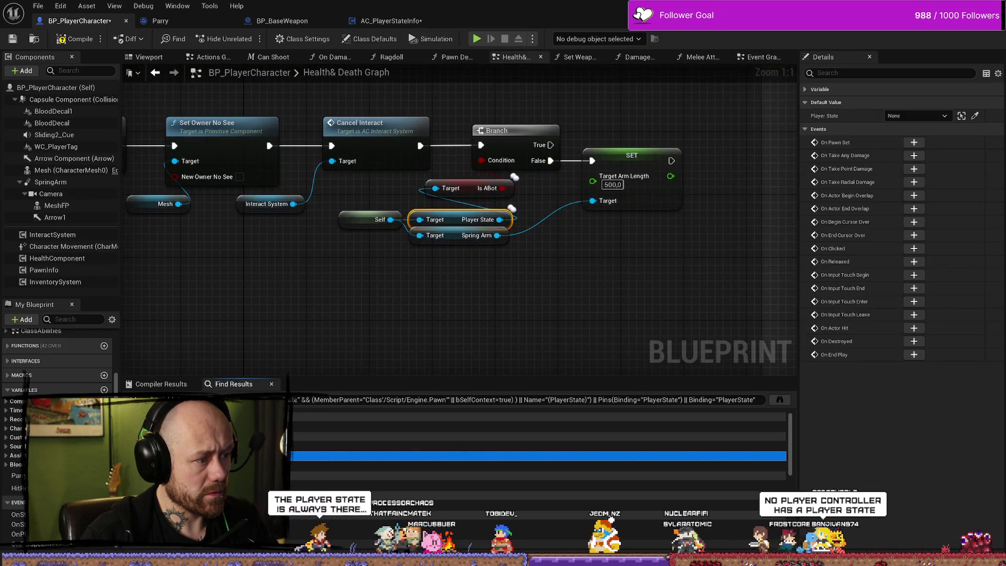
double_click(524, 456)
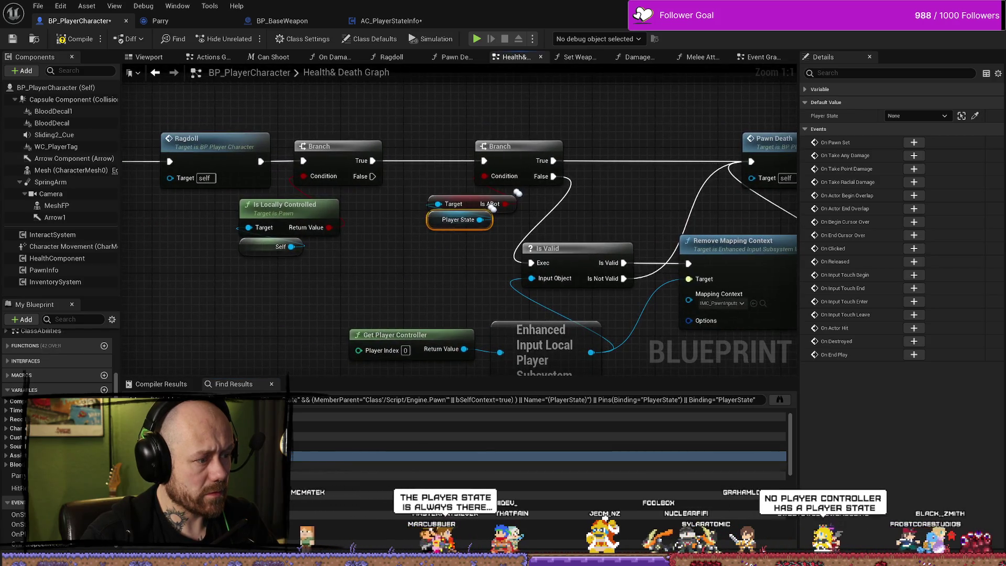
double_click(525, 466)
scroll(569, 266, down, 4)
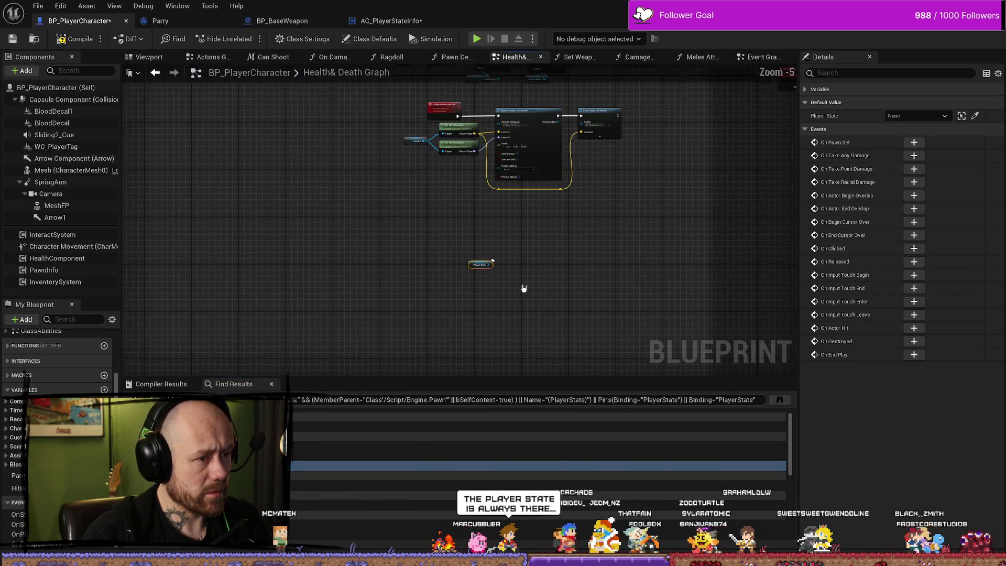
- Pull a wire from the Player State output and cancel the action menu without adding a node
scroll(499, 272, up, 3)
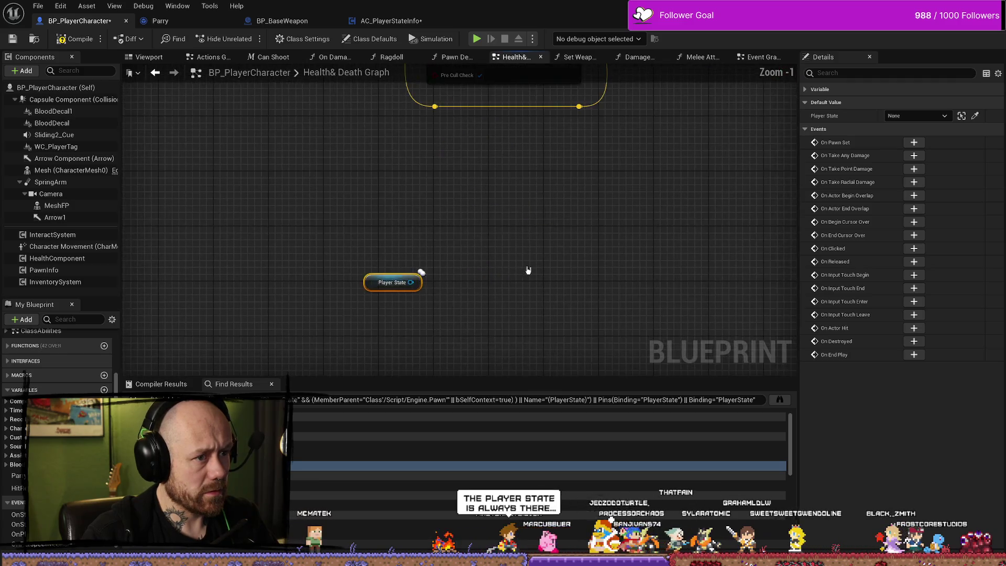
click(318, 333)
drag(359, 298, 410, 259)
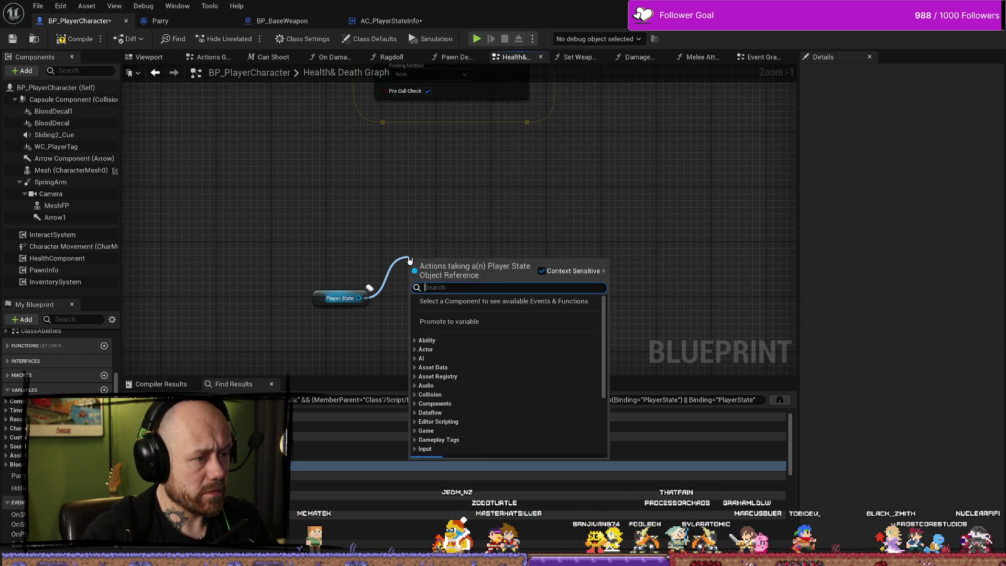
click(361, 226)
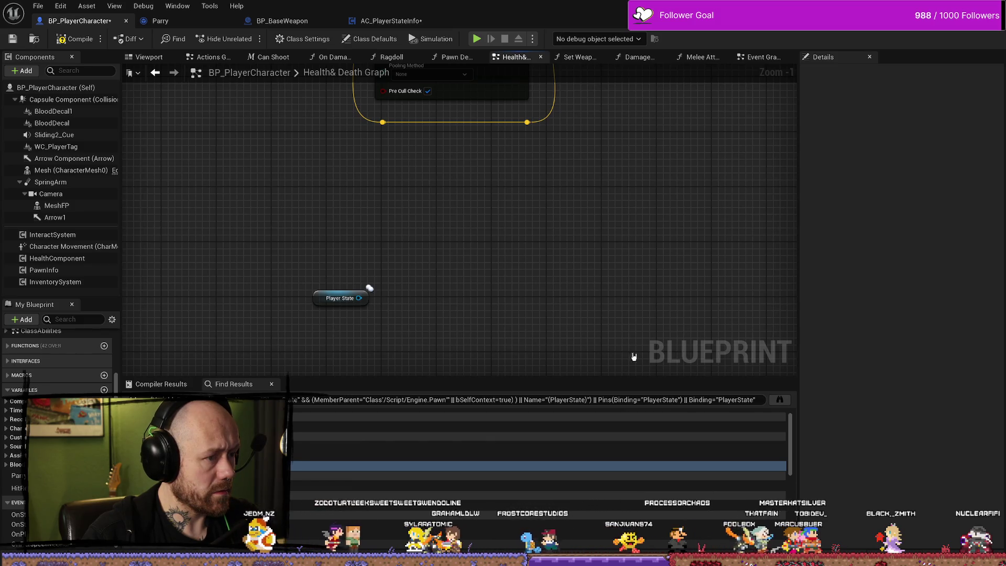
- Drag the Player State node under the 'just multicast this ??' comment holding MulticastParrySave
scroll(555, 342, down, 4)
click(442, 326)
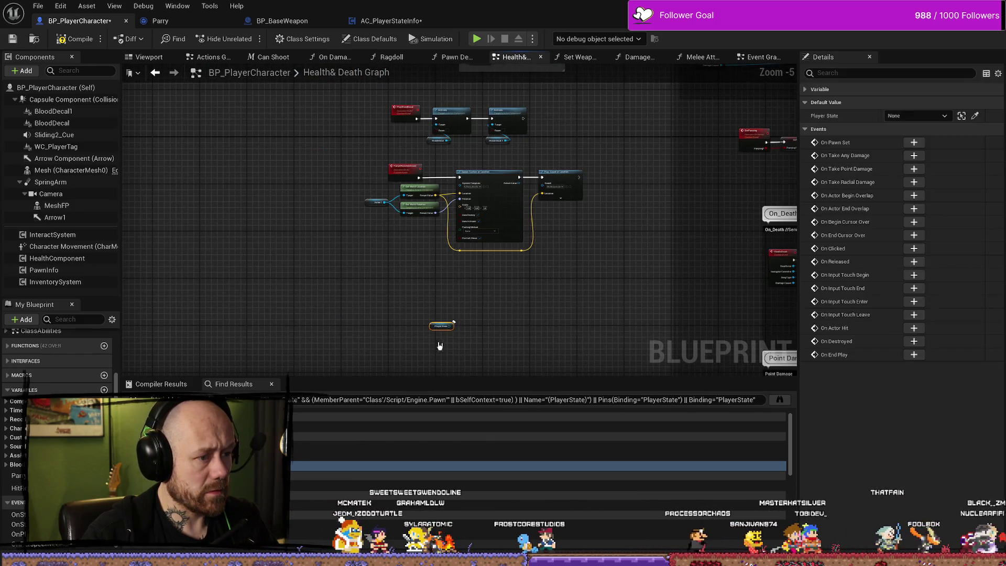
drag(435, 329, 417, 297)
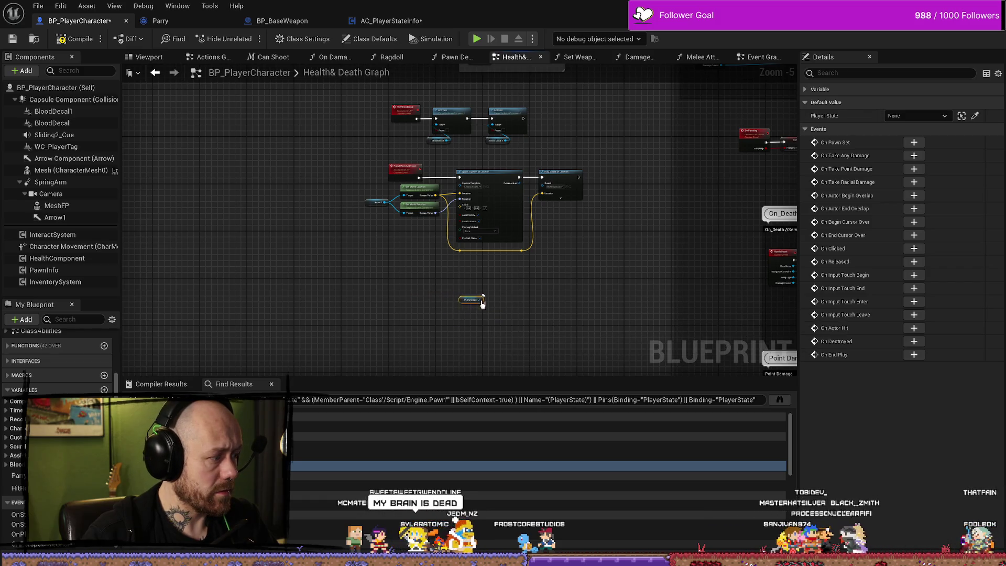
scroll(427, 221, up, 4)
drag(427, 221, 558, 199)
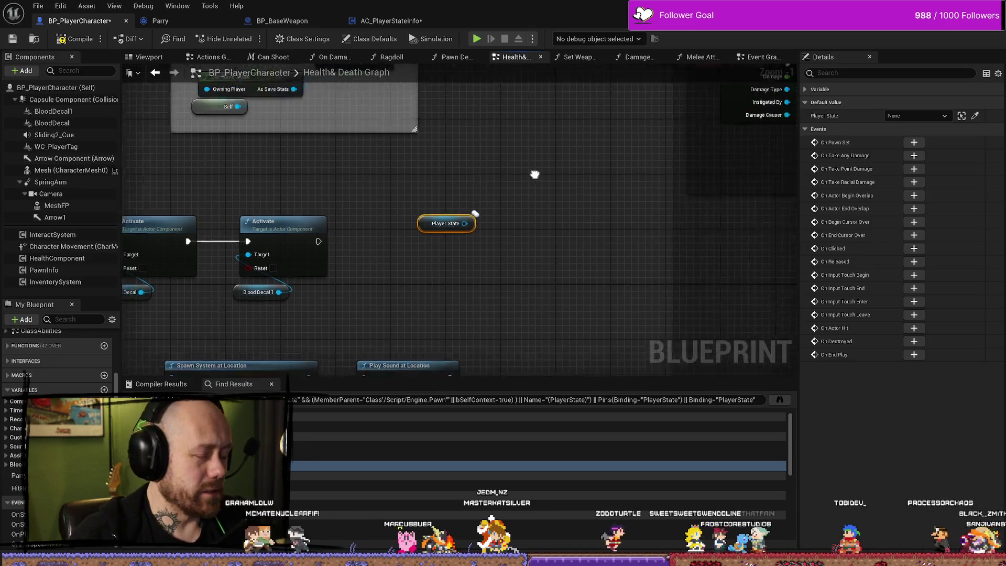
scroll(535, 178, down, 5)
scroll(410, 180, up, 7)
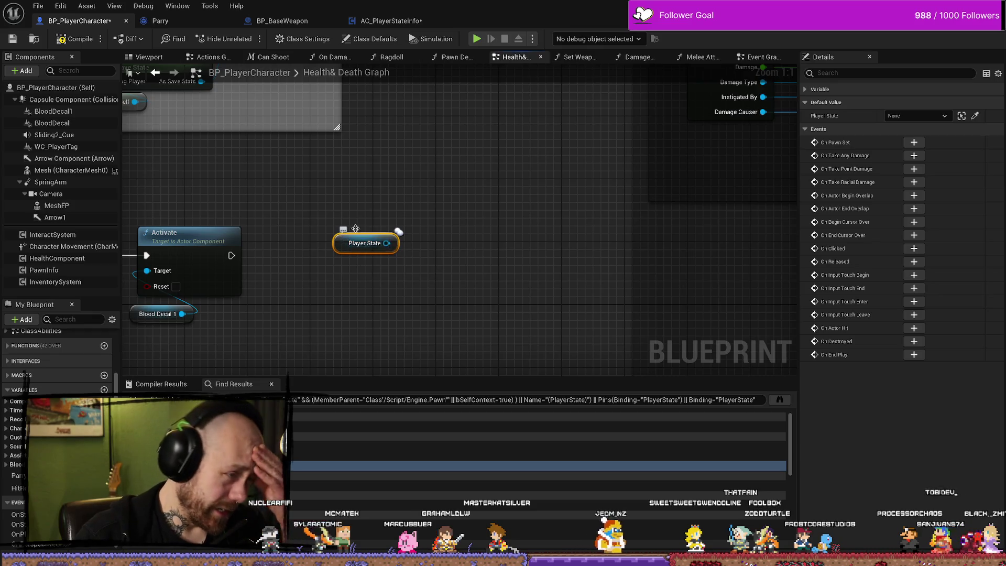
scroll(483, 204, down, 2)
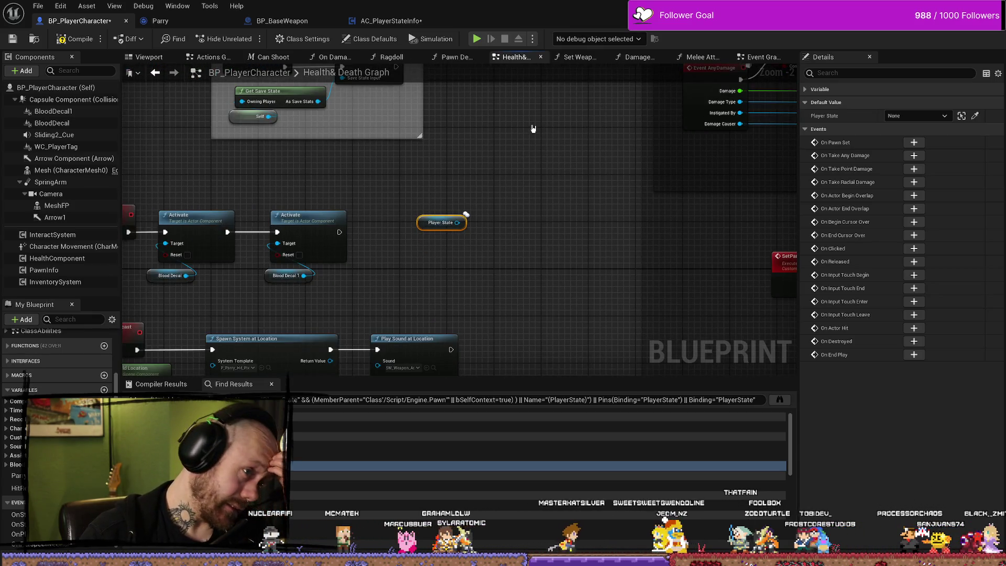
scroll(482, 187, down, 2)
scroll(499, 206, up, 2)
drag(449, 275, 237, 202)
mouse_move(299, 219)
mouse_down()
mouse_move(332, 241)
mouse_move(295, 252)
mouse_move(312, 238)
mouse_move(273, 227)
mouse_up()
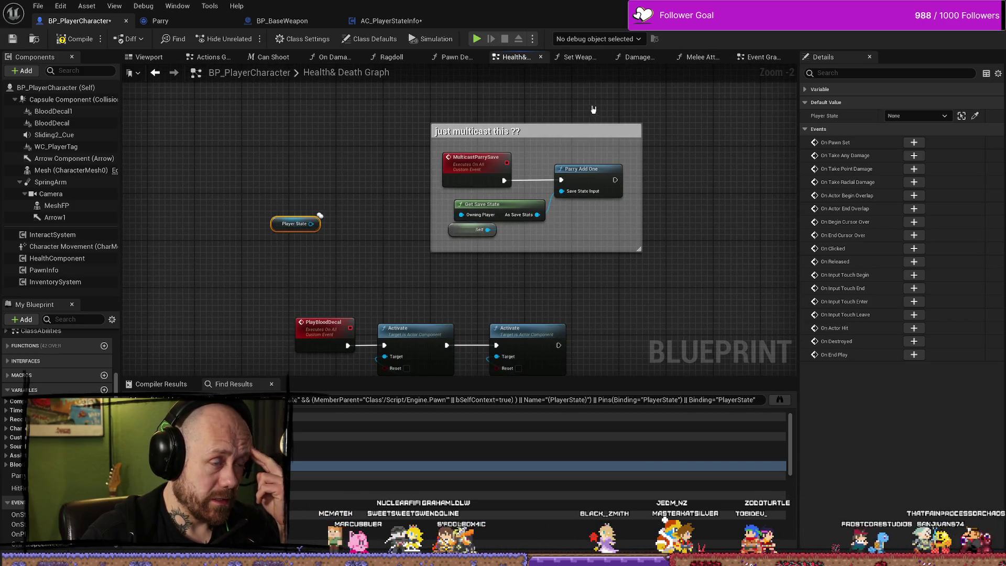
click(717, 62)
- Close the Event Graph and Melee Attack graph tabs and center the Add Kill section
click(755, 57)
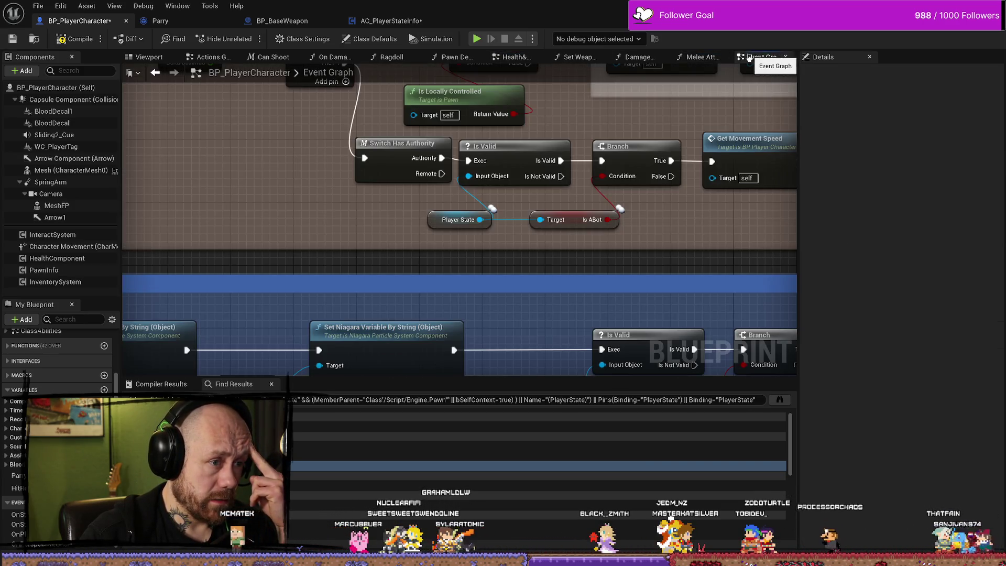
scroll(746, 77, down, 3)
scroll(747, 77, up, 2)
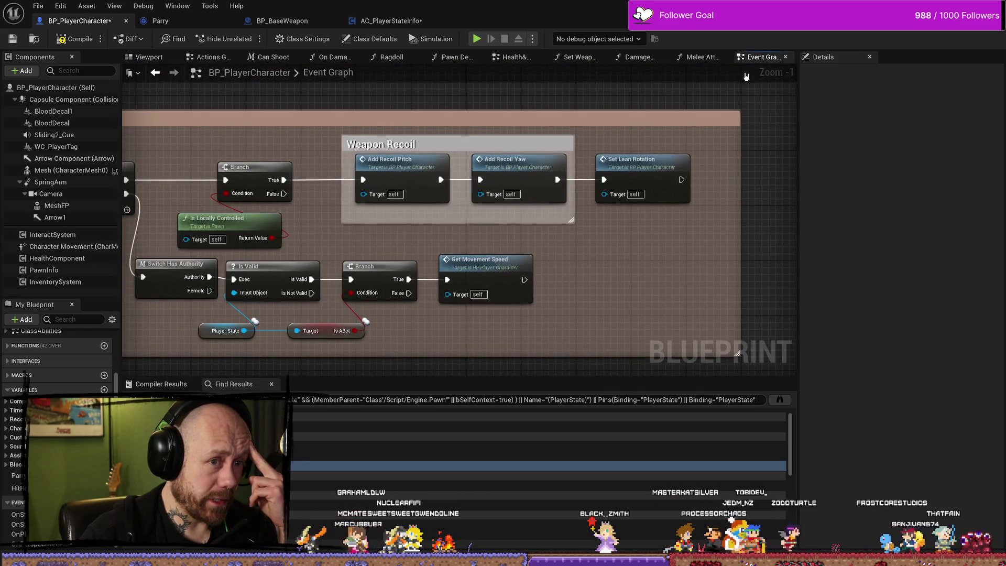
click(787, 57)
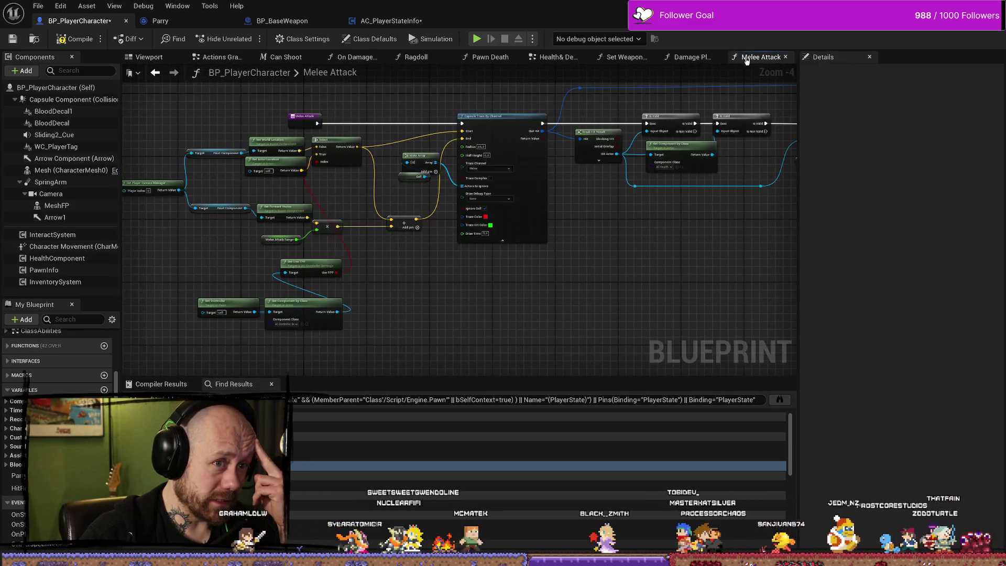
click(786, 58)
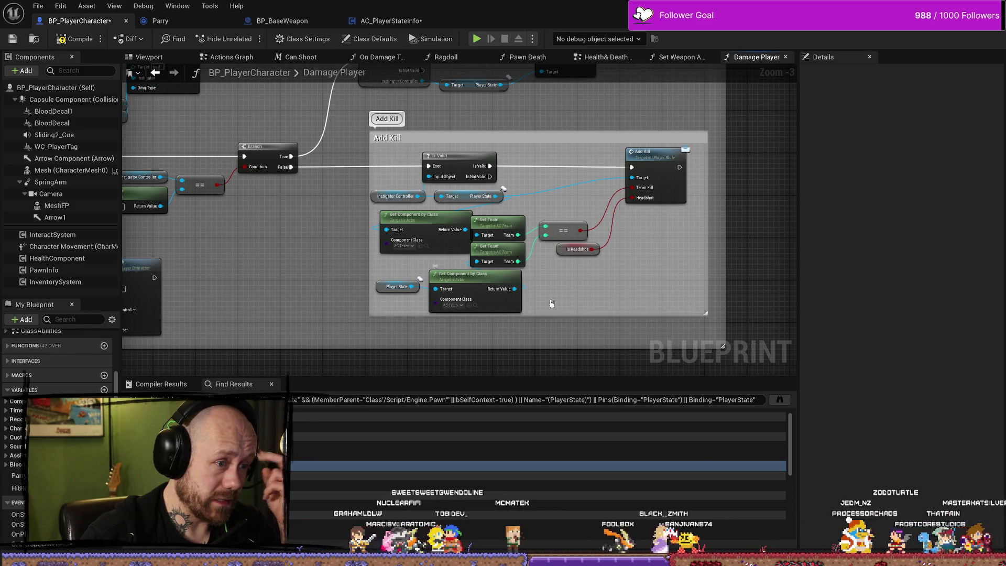
scroll(461, 306, up, 2)
drag(621, 305, 598, 317)
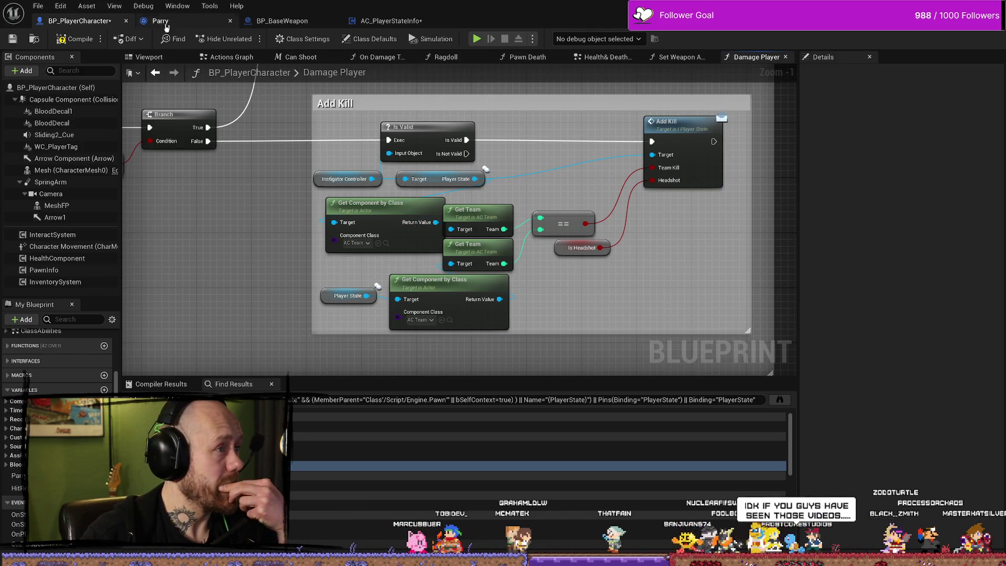
- Look over AddParry in AC_PlayerStateInfo, then go back to BP_PlayerCharacter
click(393, 21)
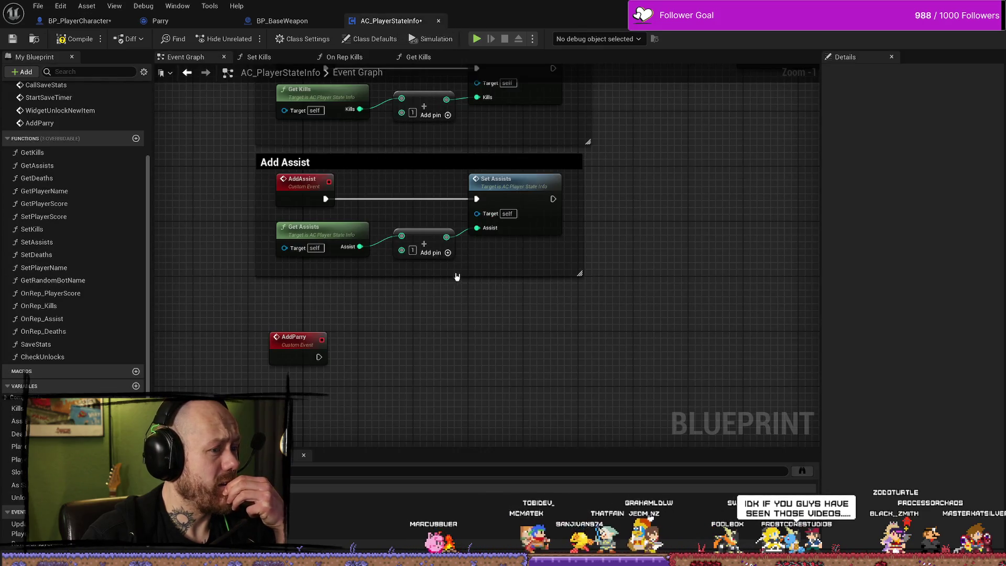
scroll(577, 285, down, 9)
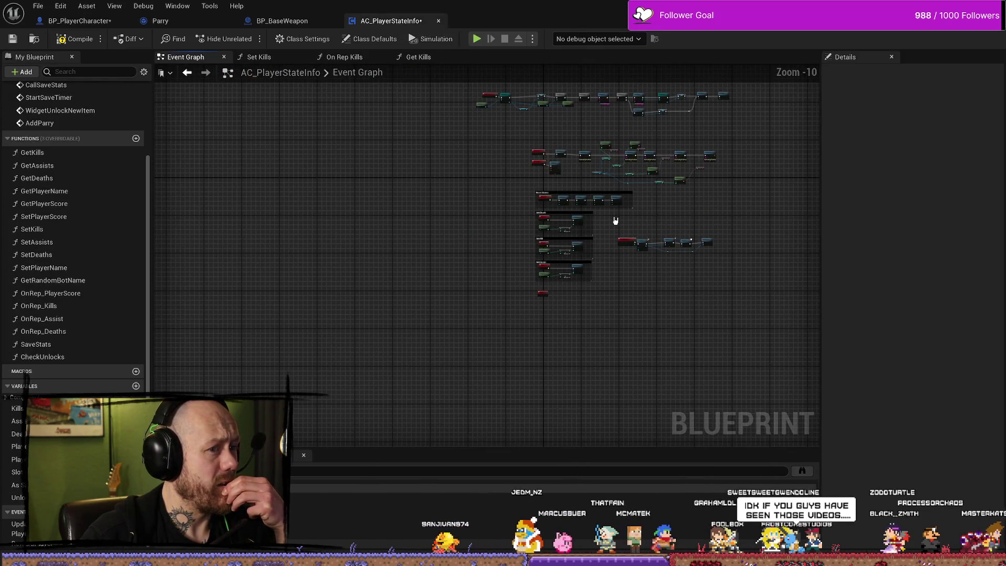
scroll(615, 220, up, 8)
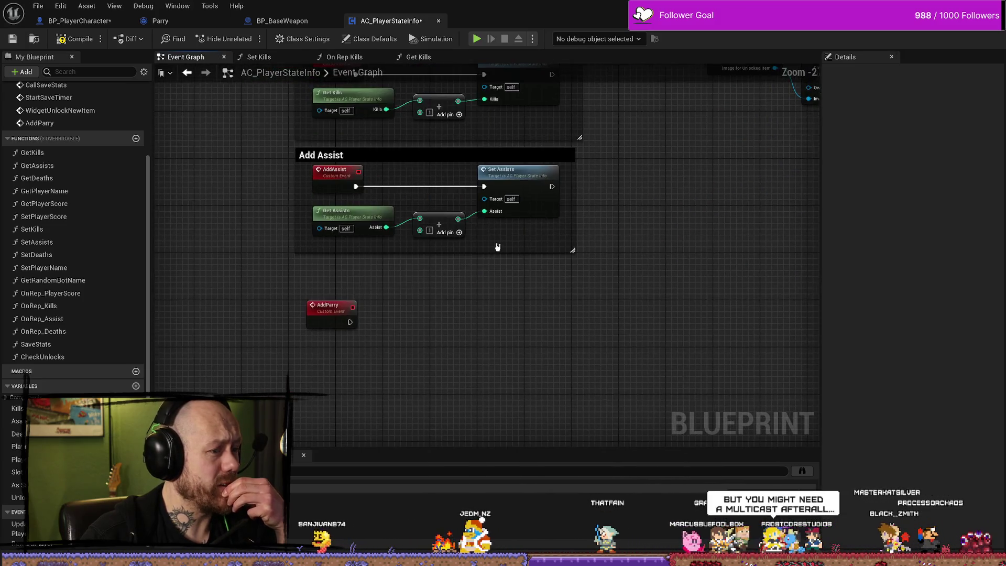
click(78, 21)
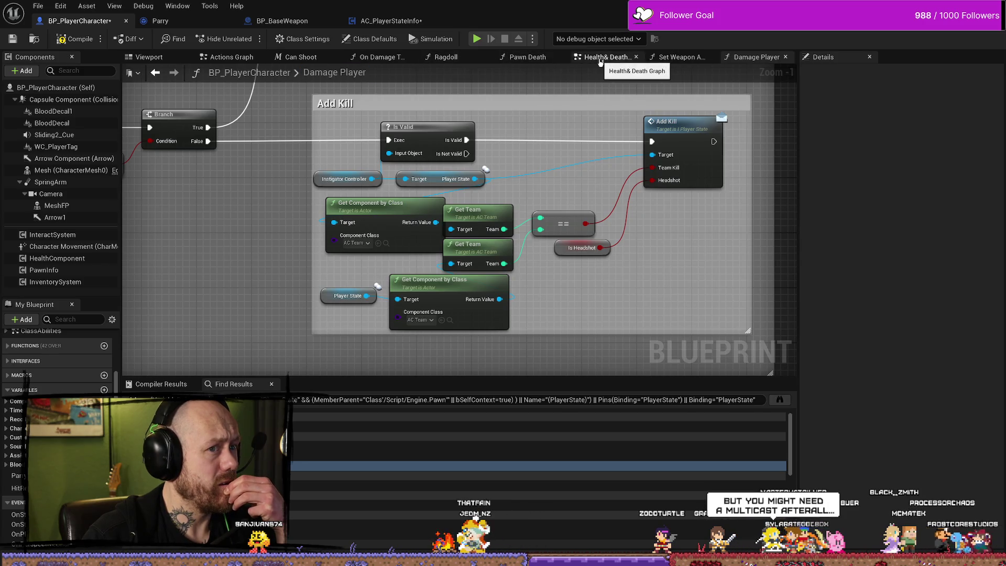
click(606, 57)
drag(313, 227, 334, 177)
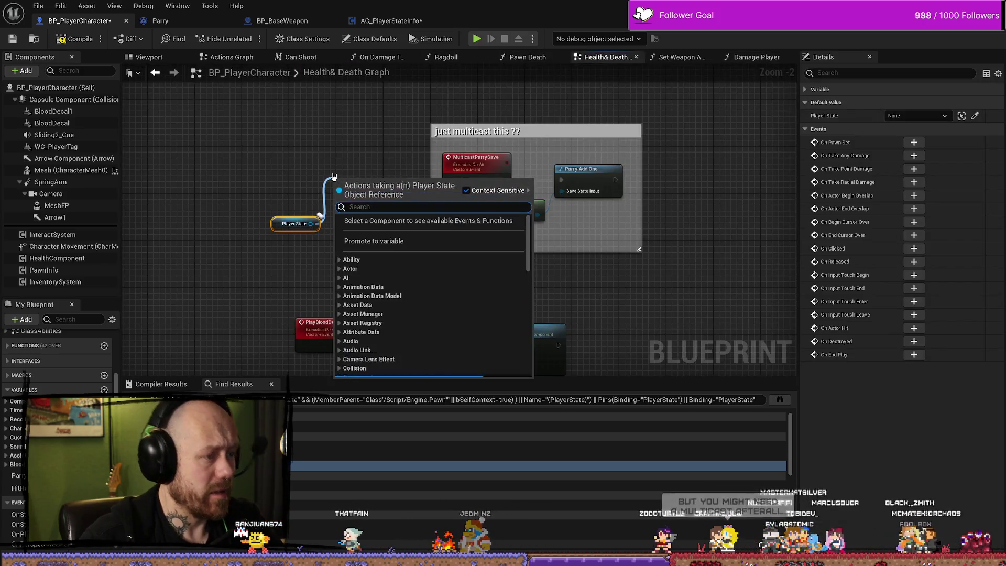
text(addparr)
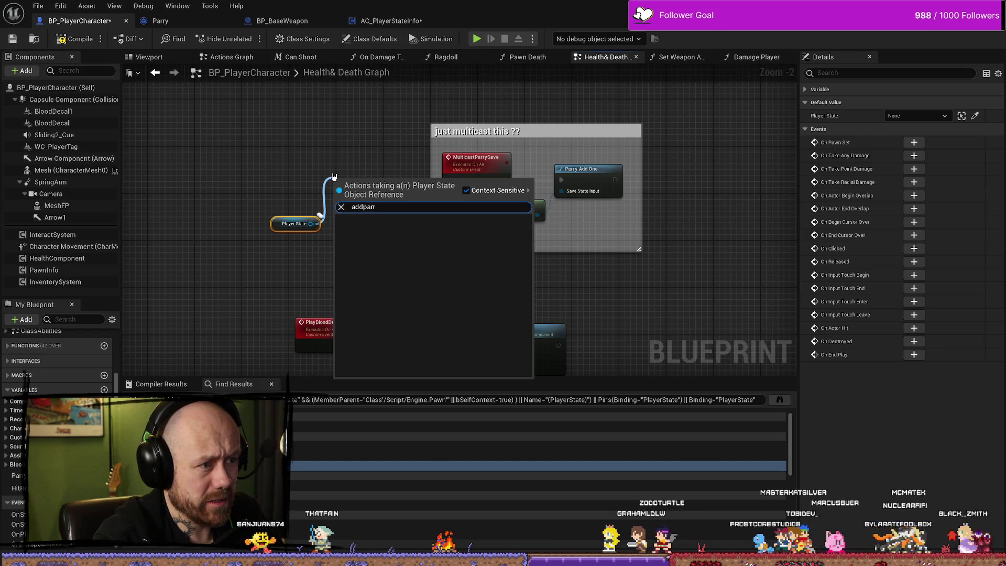
key(BackSpace)
key(BackSpace)
key(BackSpace)
key(BackSpace)
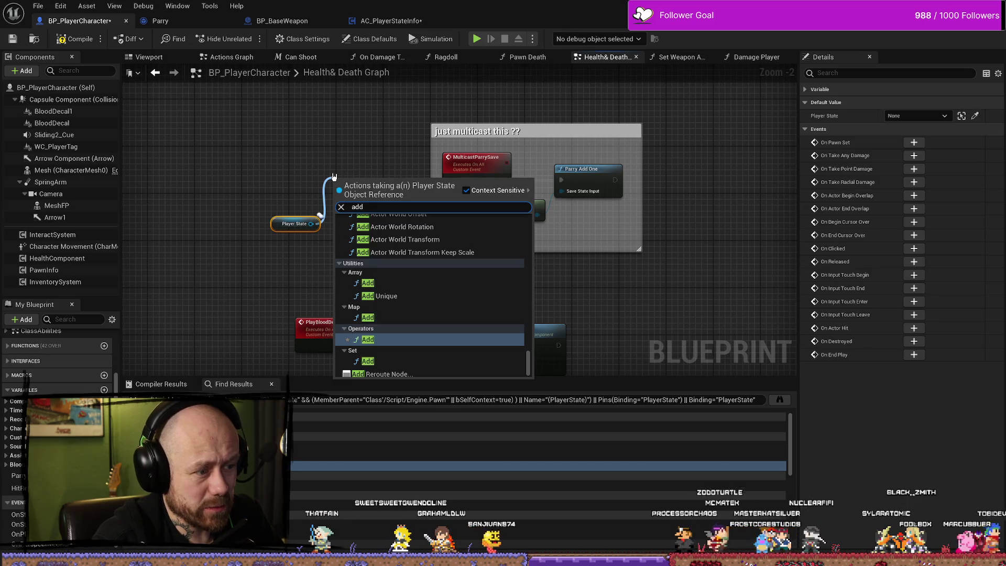
text(l)
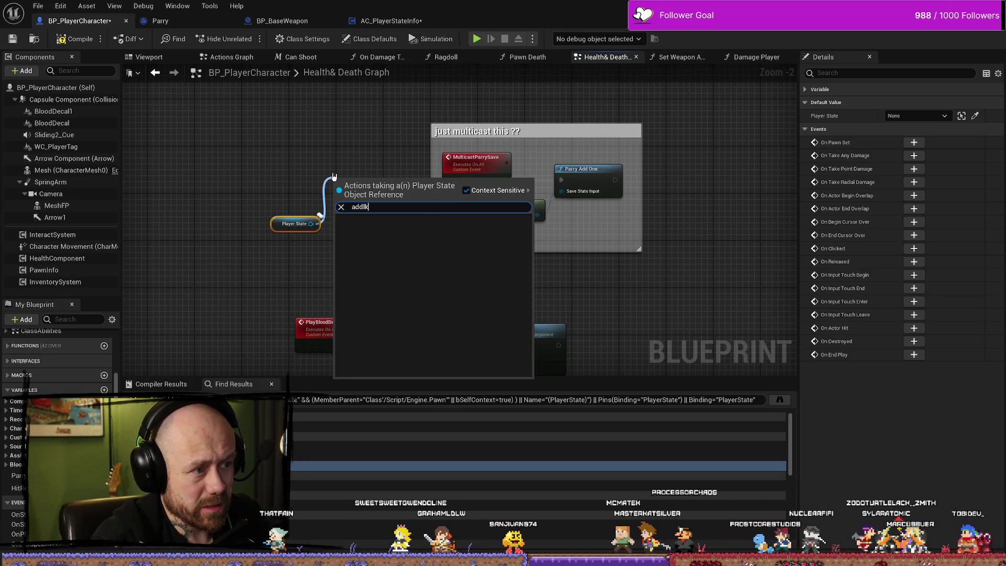
key(BackSpace)
text(kill)
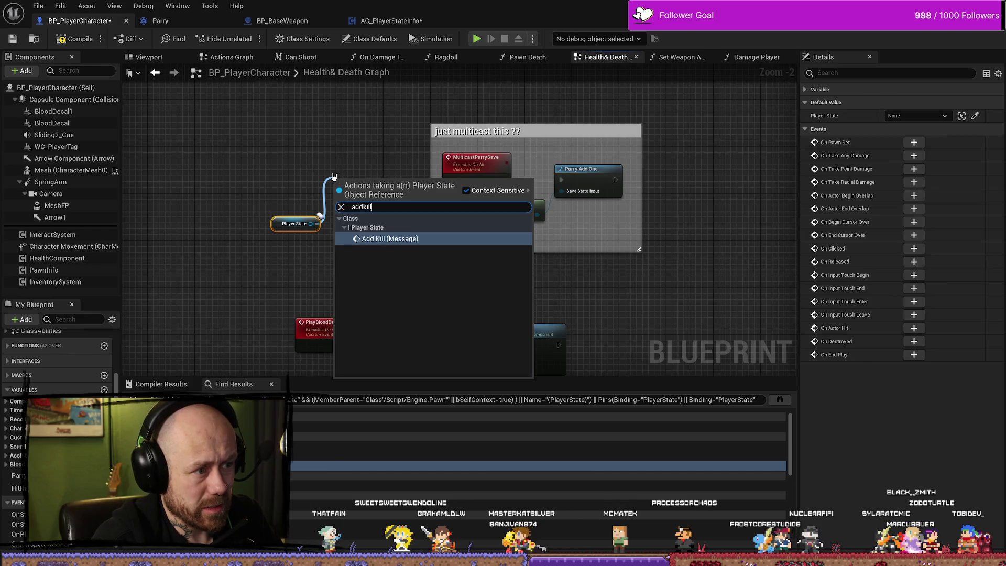
key(BackSpace)
key(BackSpace)
key(BackSpace)
key(BackSpace)
text(pa)
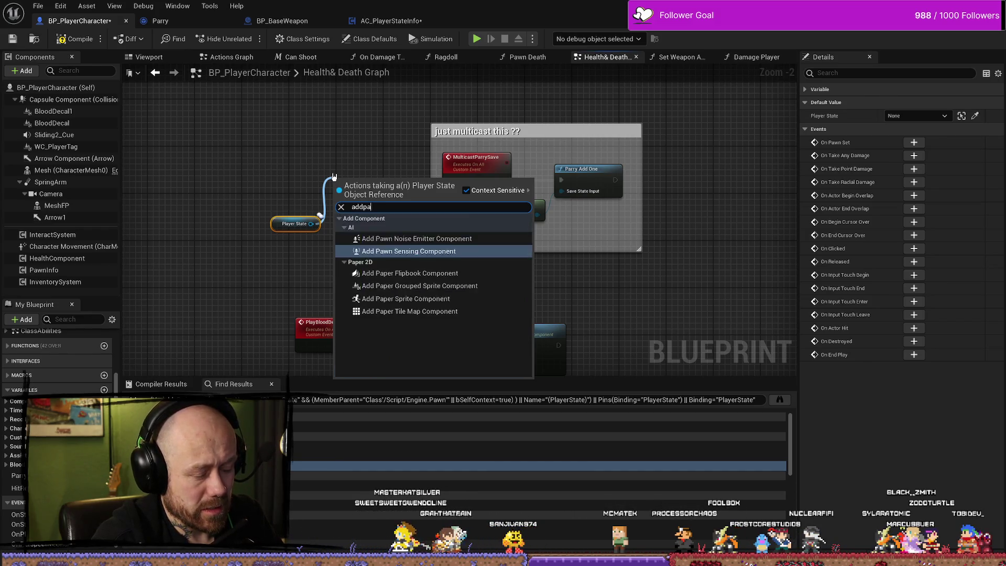
key(BackSpace)
key(BackSpace)
key(BackSpace)
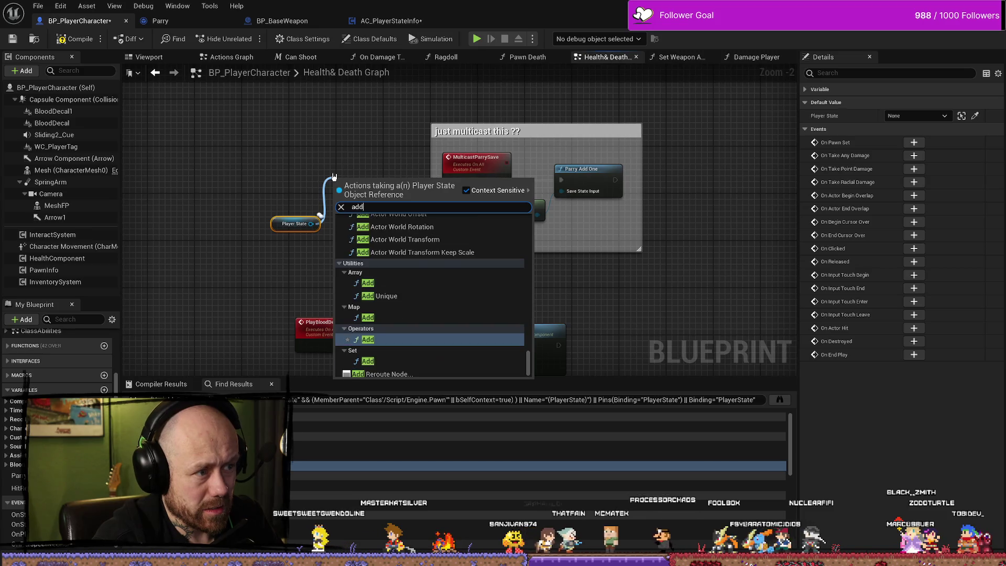
click(364, 153)
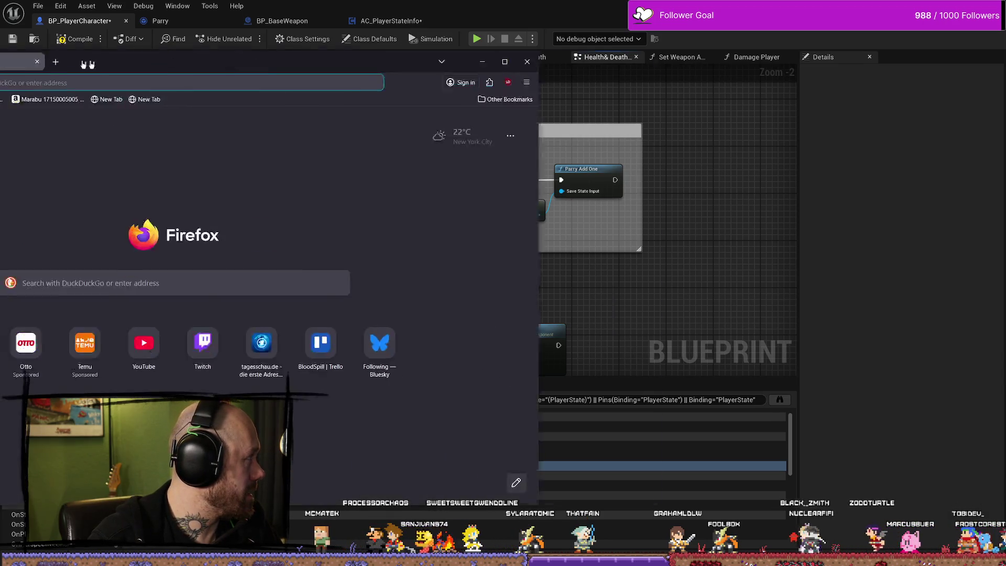
- Search the web for 'unreal blueprint message' in a new Firefox tab
click(457, 79)
text(unreal blöu)
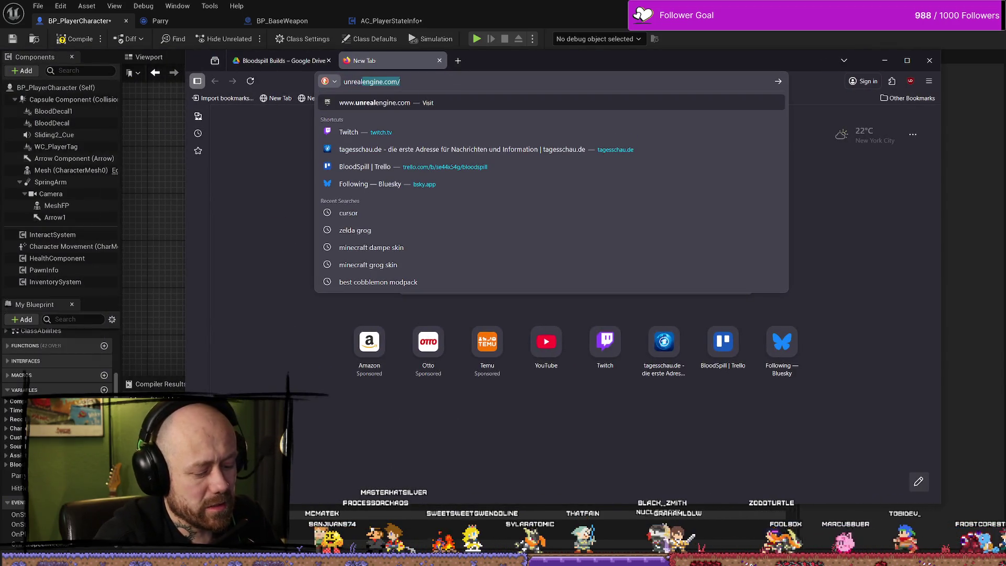
key(BackSpace)
key(BackSpace)
text(ue)
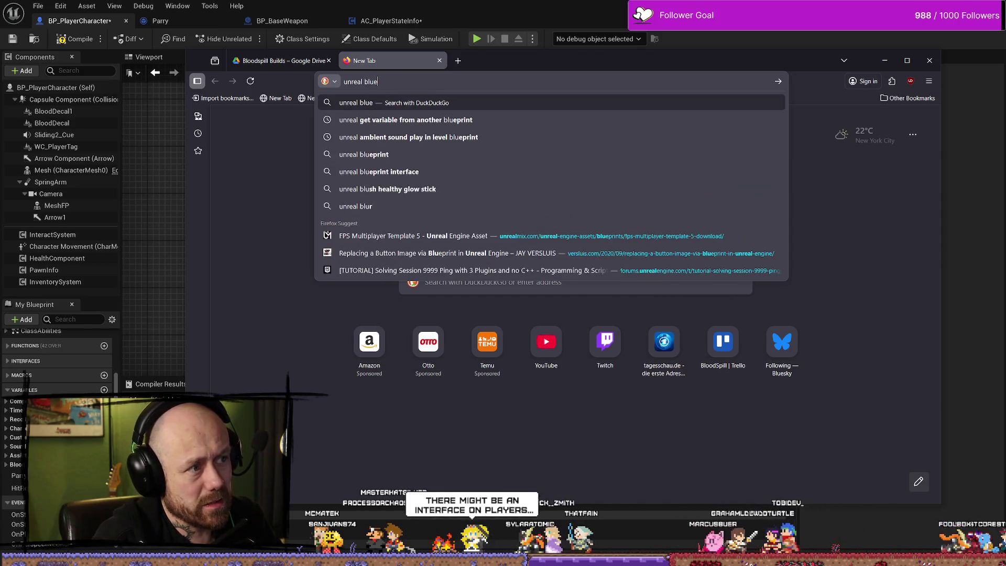
text(print me4s)
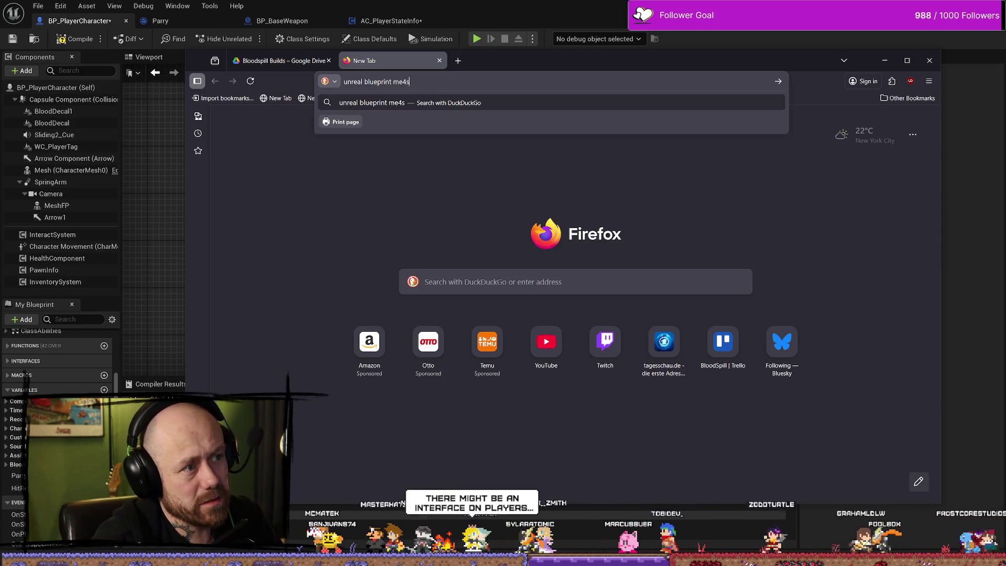
key(BackSpace)
key(BackSpace)
text(ssage)
key(Return)
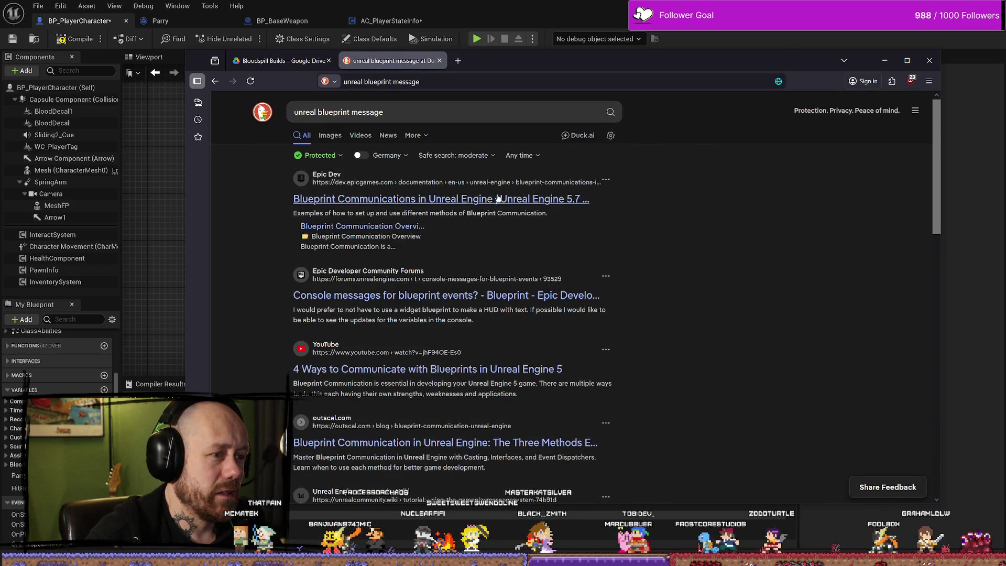
click(443, 113)
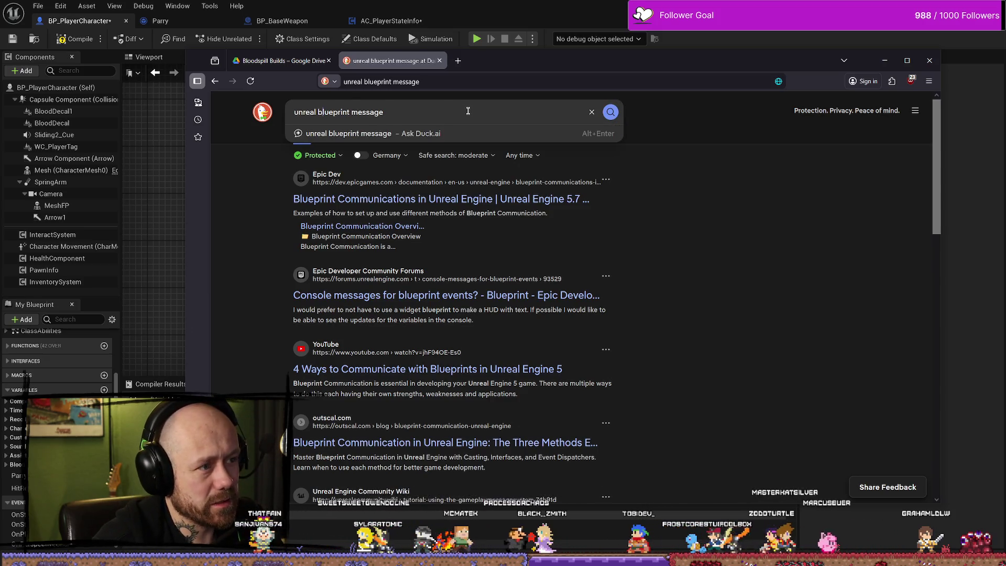
text(what)
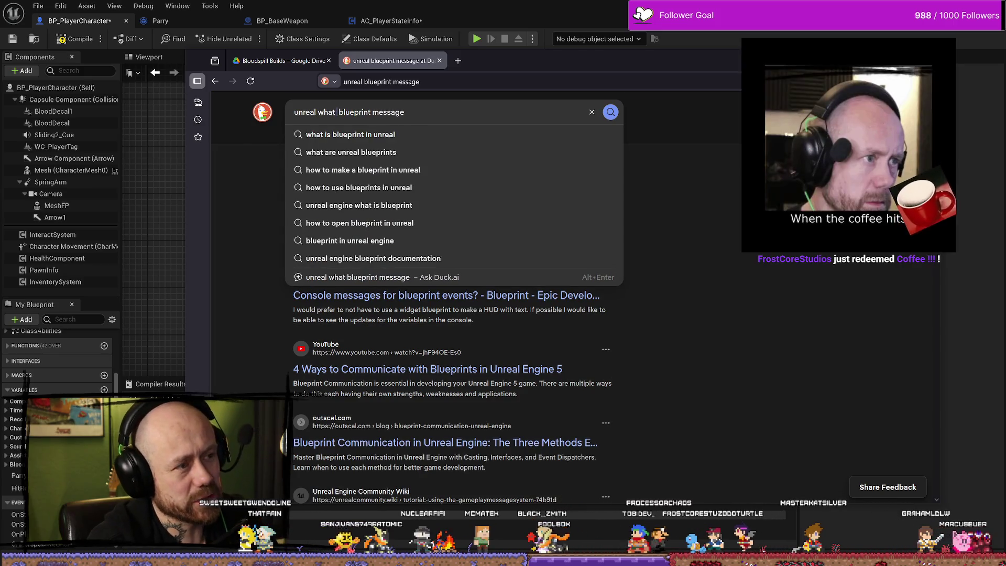
key(Return)
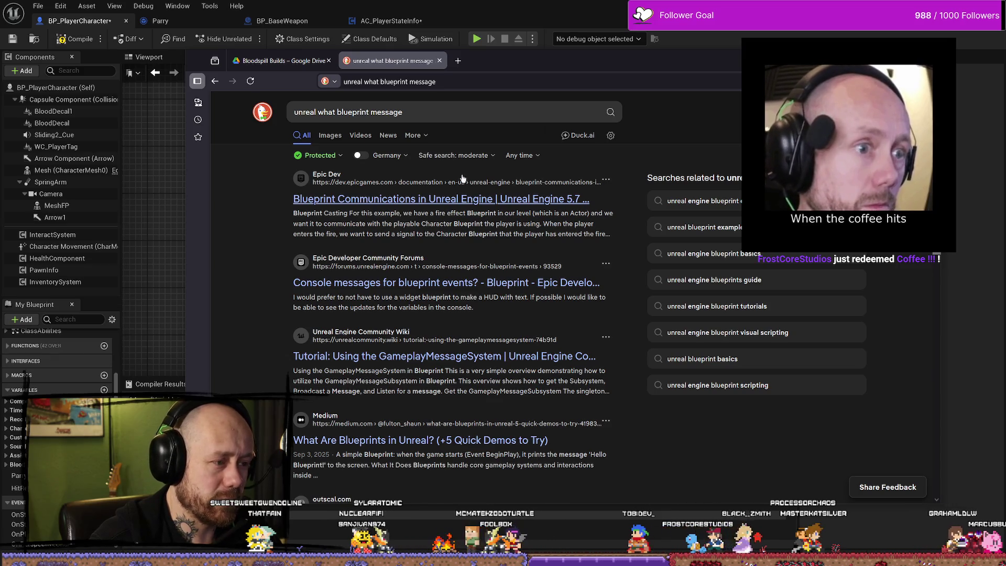
key(alt+Left)
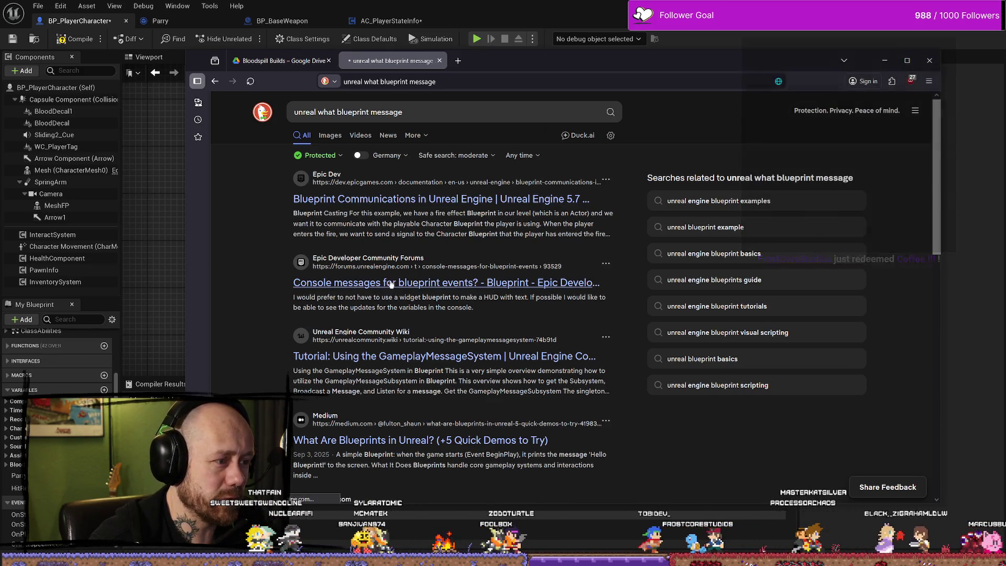
- Read through Epic's How To Use Blueprint Communications page, then close it
click(384, 199)
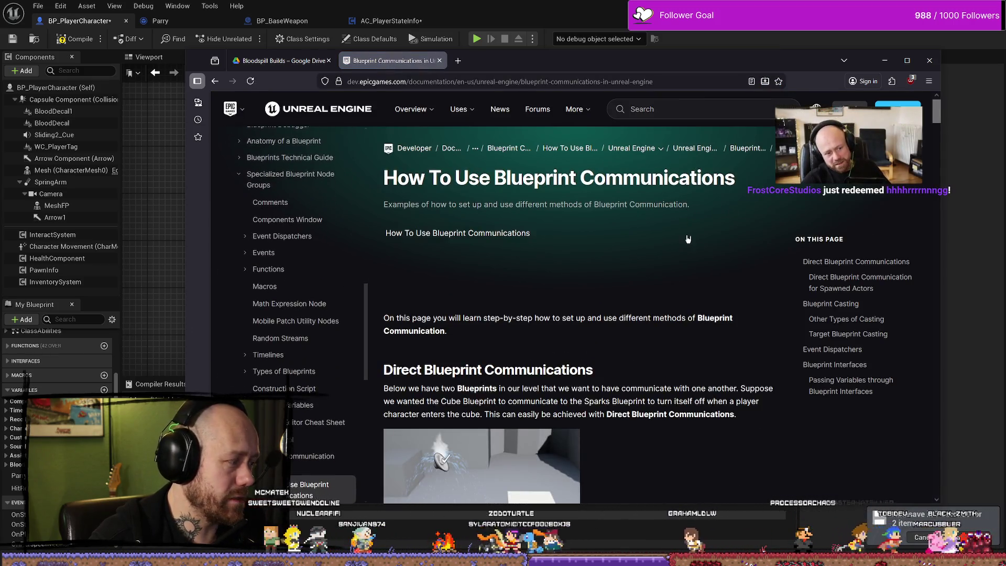
scroll(695, 220, down, 3)
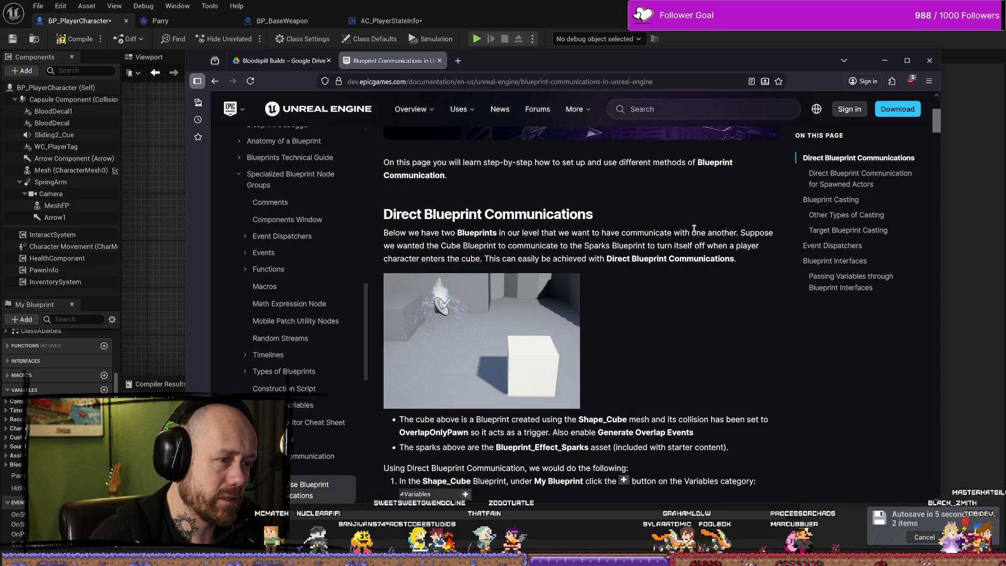
scroll(712, 297, up, 3)
scroll(713, 288, down, 10)
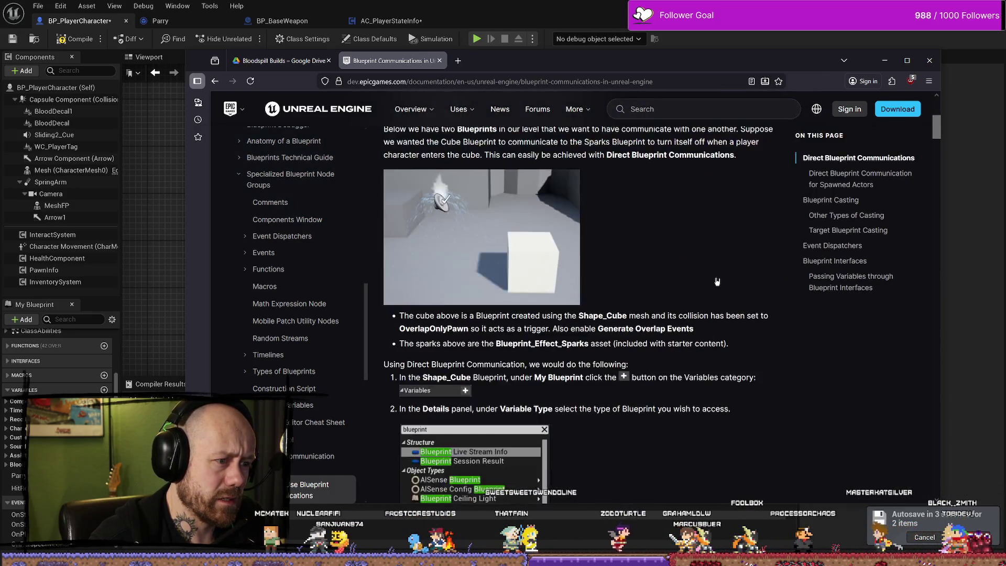
scroll(716, 283, down, 15)
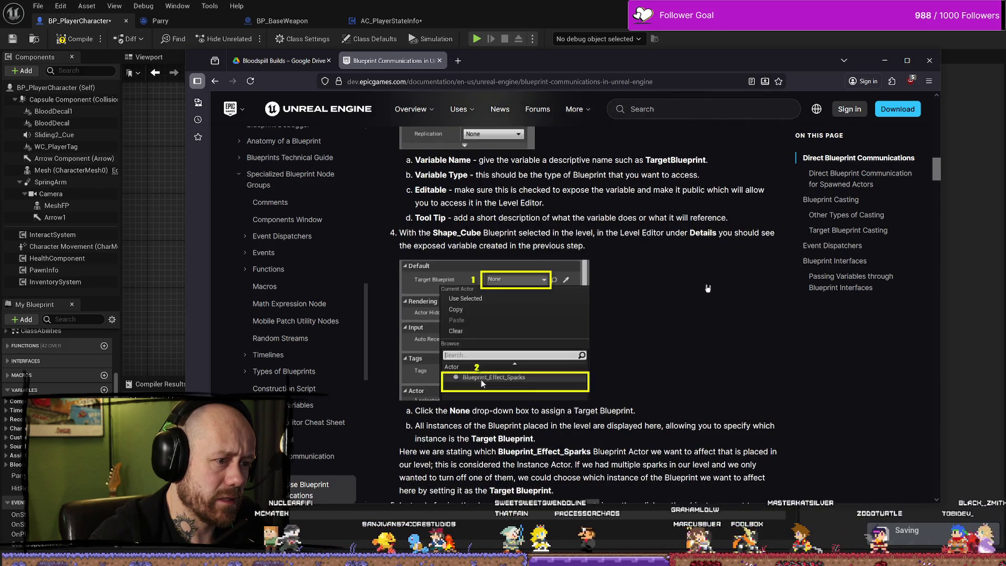
scroll(707, 288, down, 9)
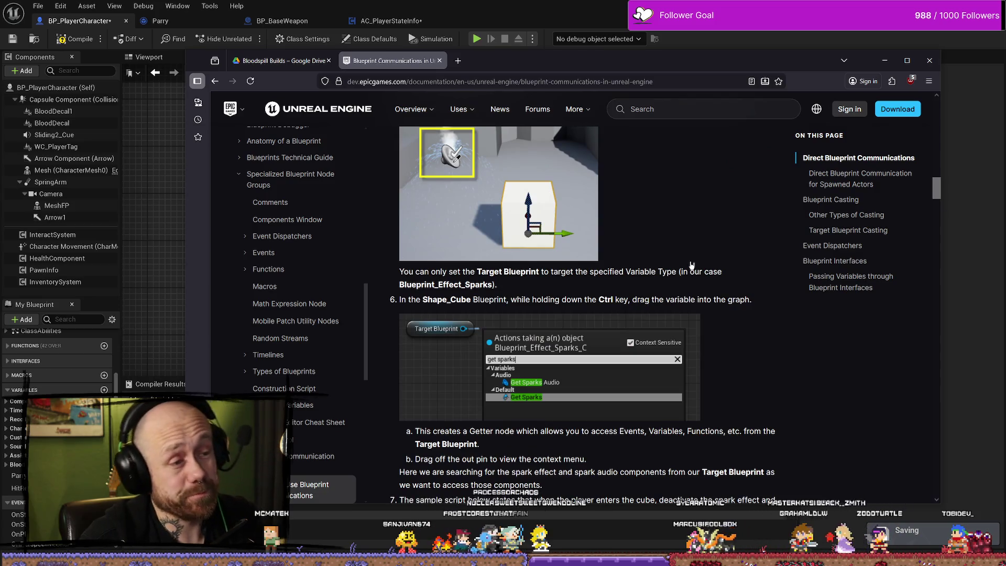
scroll(691, 273, down, 15)
scroll(620, 296, down, 13)
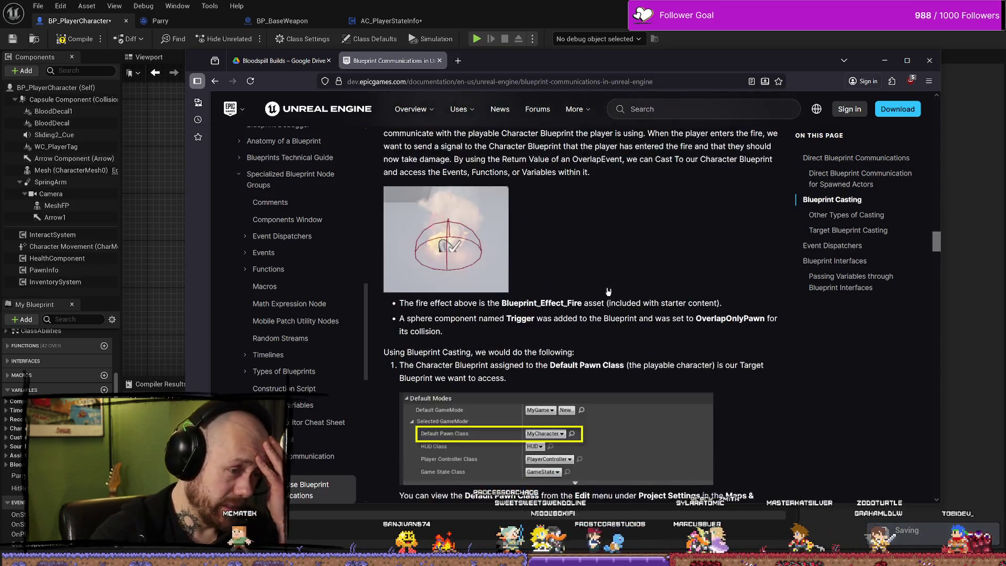
scroll(620, 265, down, 15)
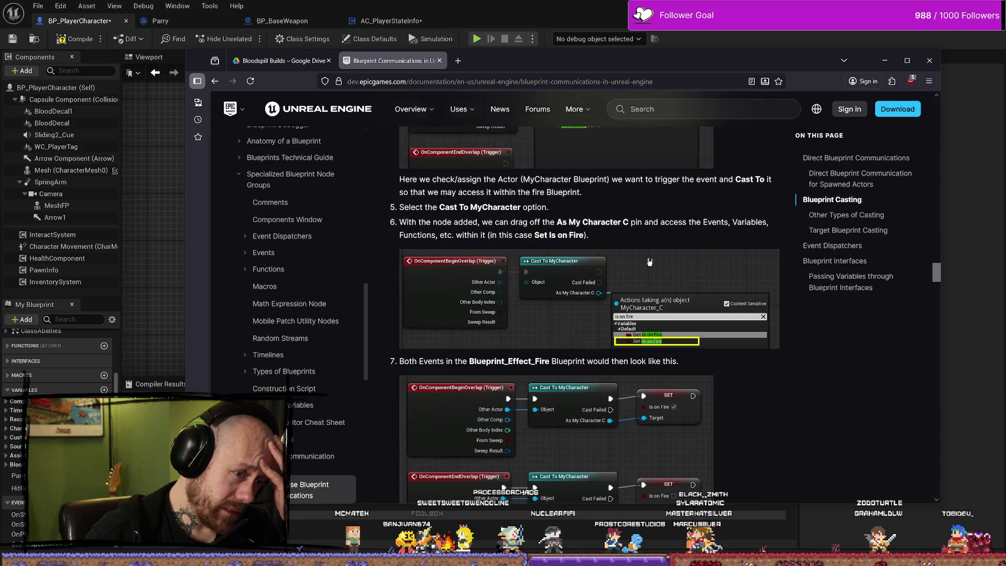
scroll(663, 268, down, 15)
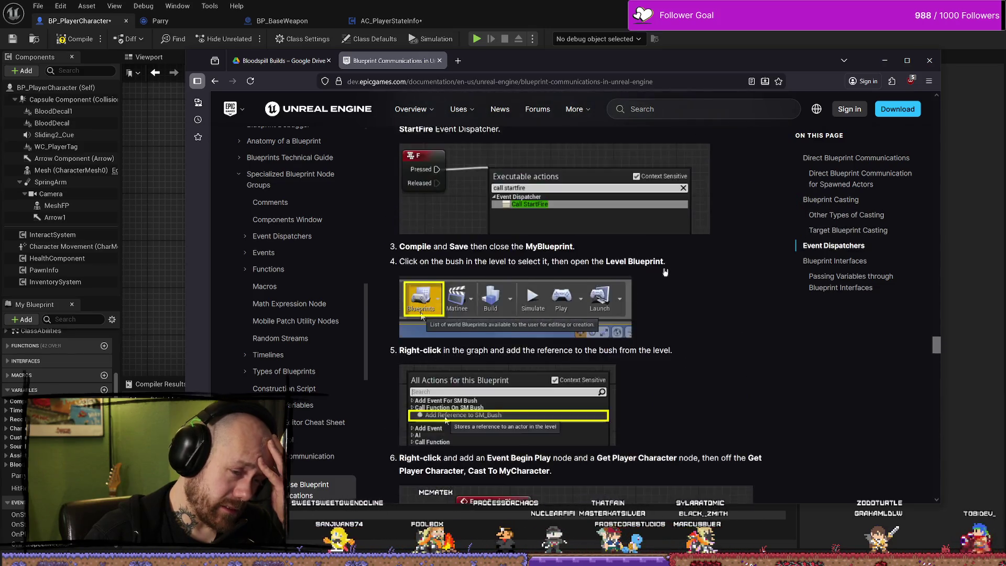
scroll(650, 285, up, 5)
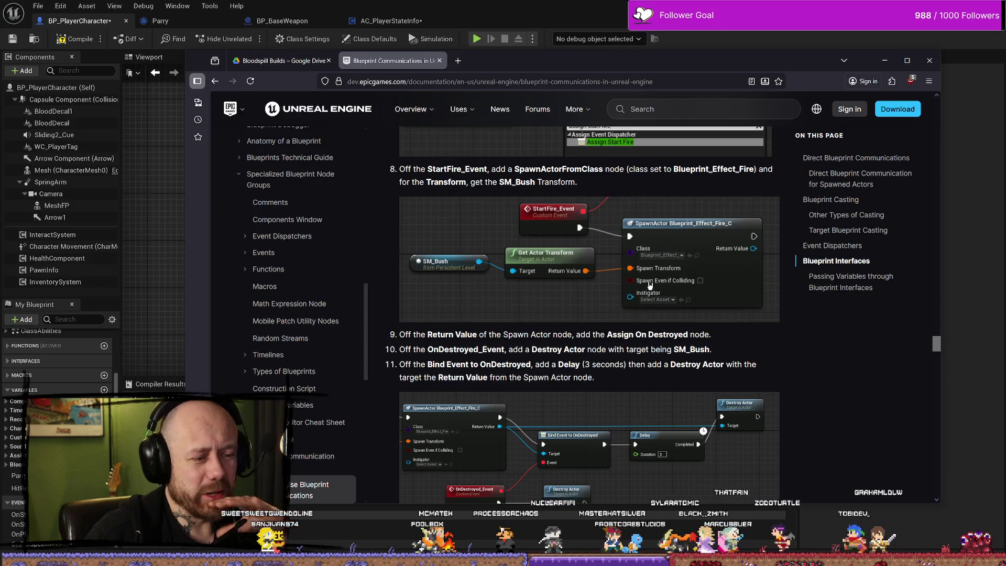
scroll(650, 284, up, 2)
scroll(652, 285, up, 4)
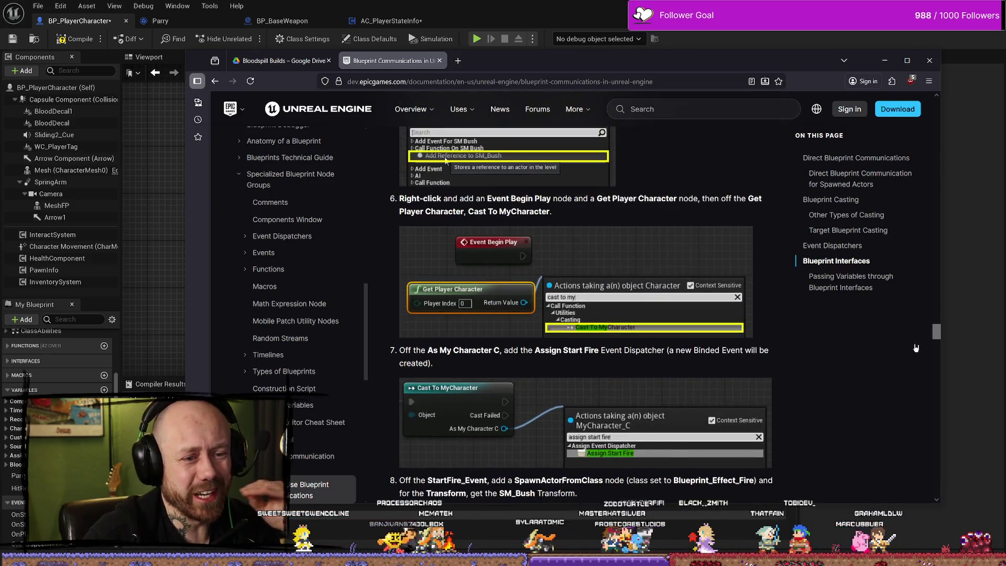
drag(942, 333, 941, 102)
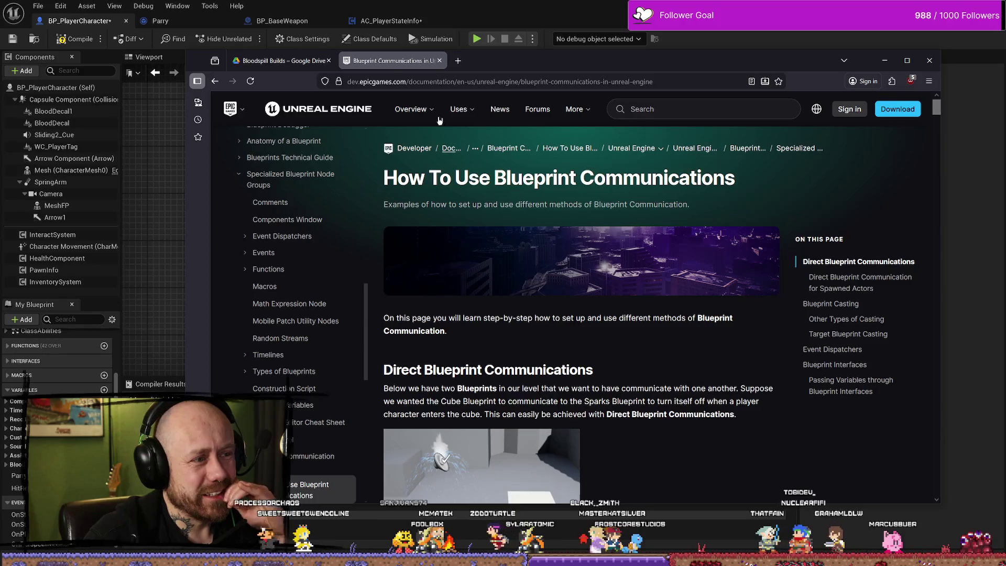
click(440, 61)
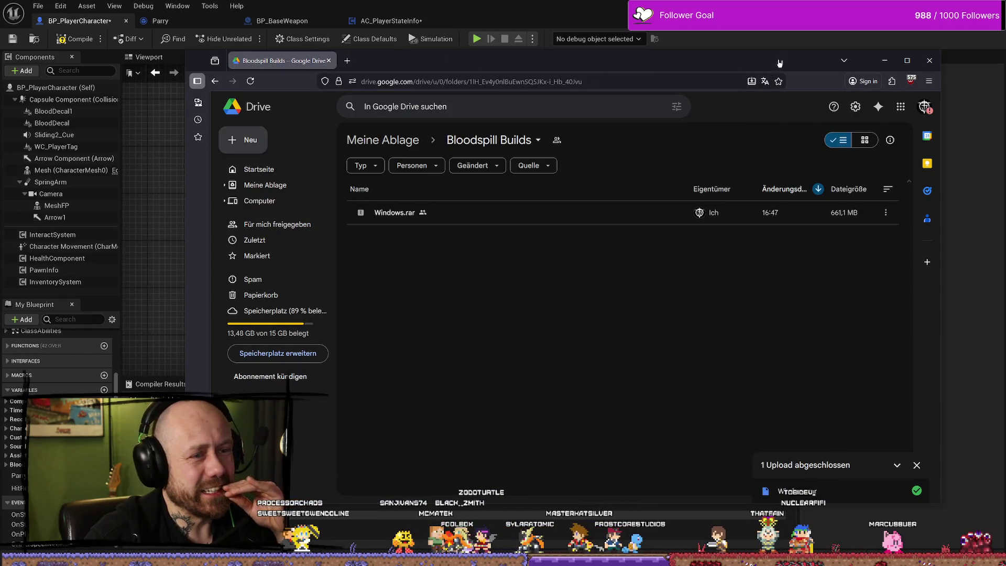
- Select the Player State node, then view AC_PlayerStateInfo's Add Assist block and AddParry event
key(alt+Tab)
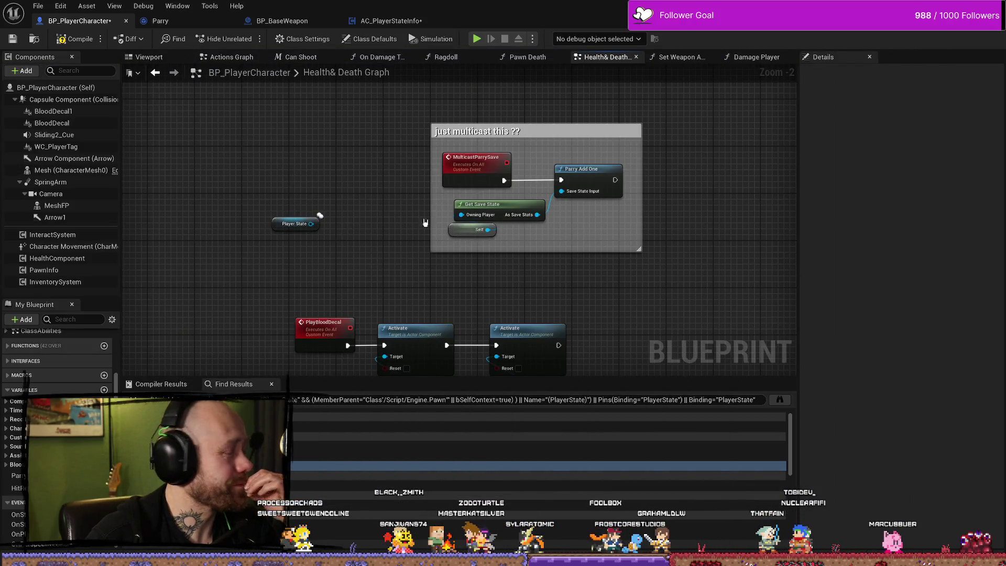
mouse_move(748, 283)
mouse_down()
mouse_move(463, 241)
mouse_move(381, 213)
mouse_up()
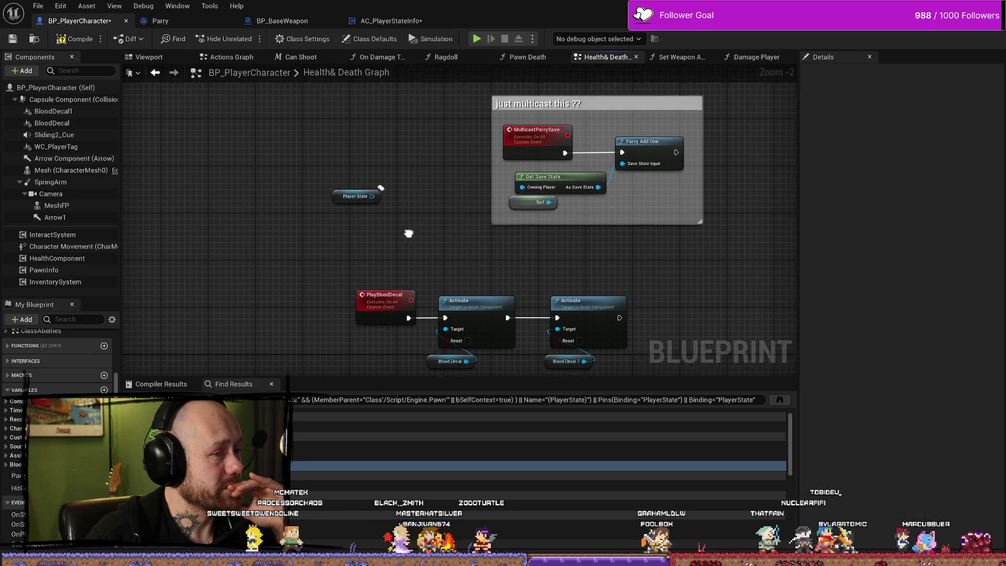
scroll(366, 204, up, 2)
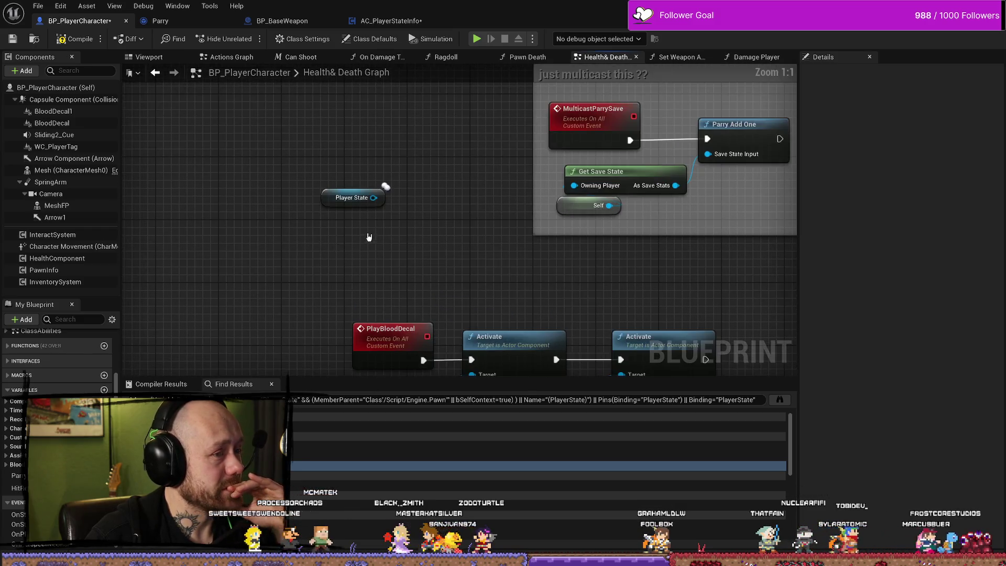
click(365, 204)
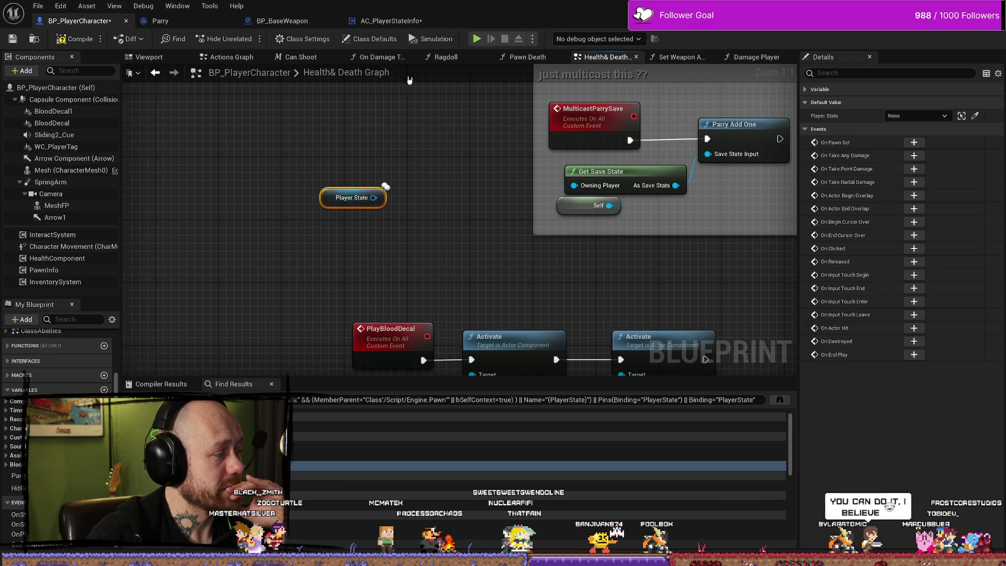
click(388, 20)
mouse_move(415, 294)
mouse_down()
mouse_move(420, 258)
mouse_move(338, 238)
mouse_move(416, 296)
mouse_move(415, 364)
mouse_up()
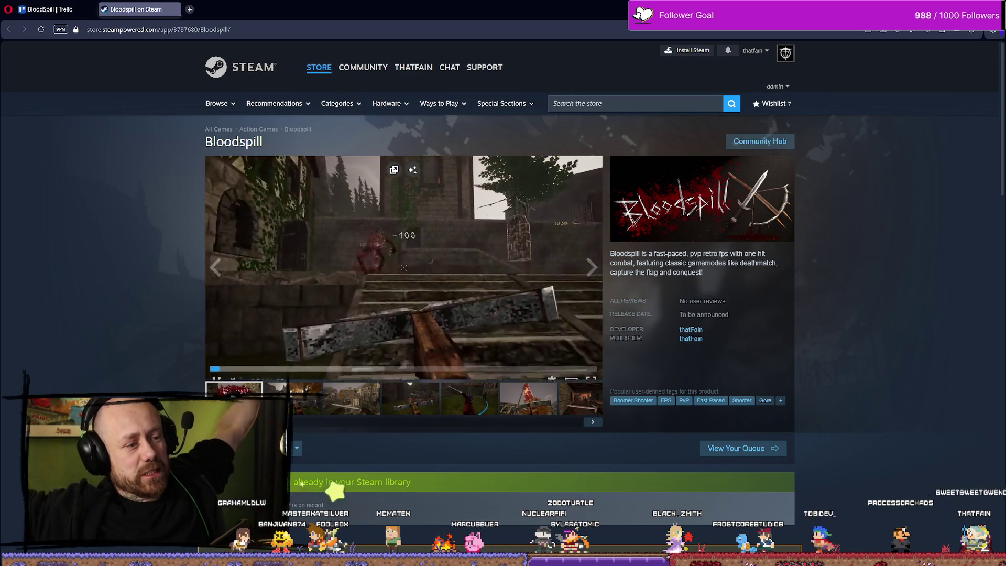
click(579, 374)
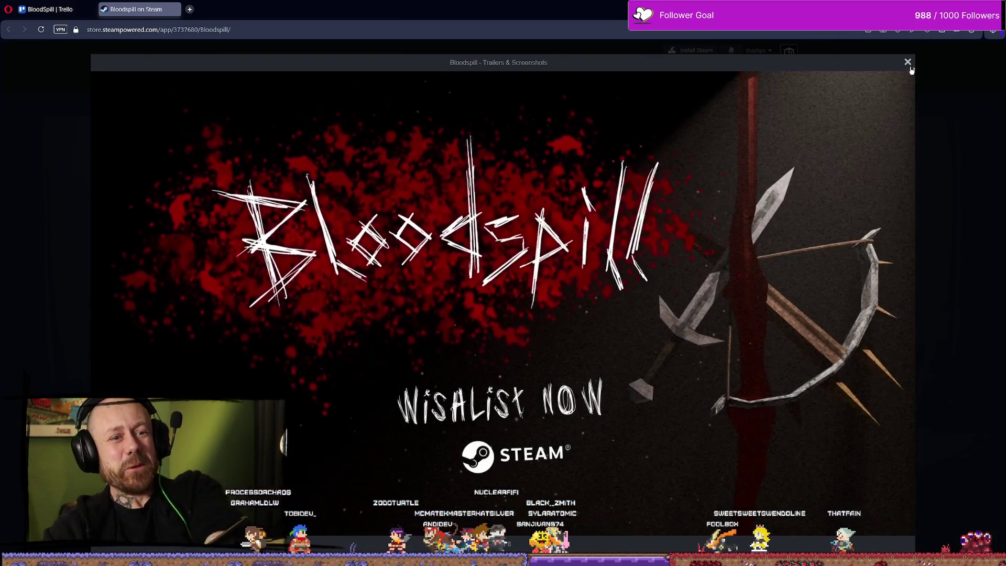
click(909, 64)
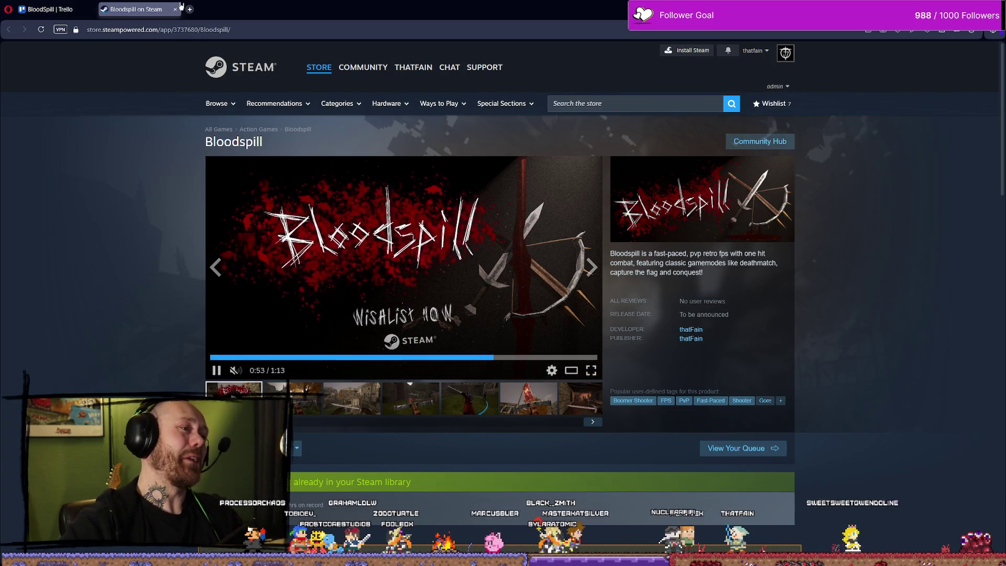
key(ctrl+w)
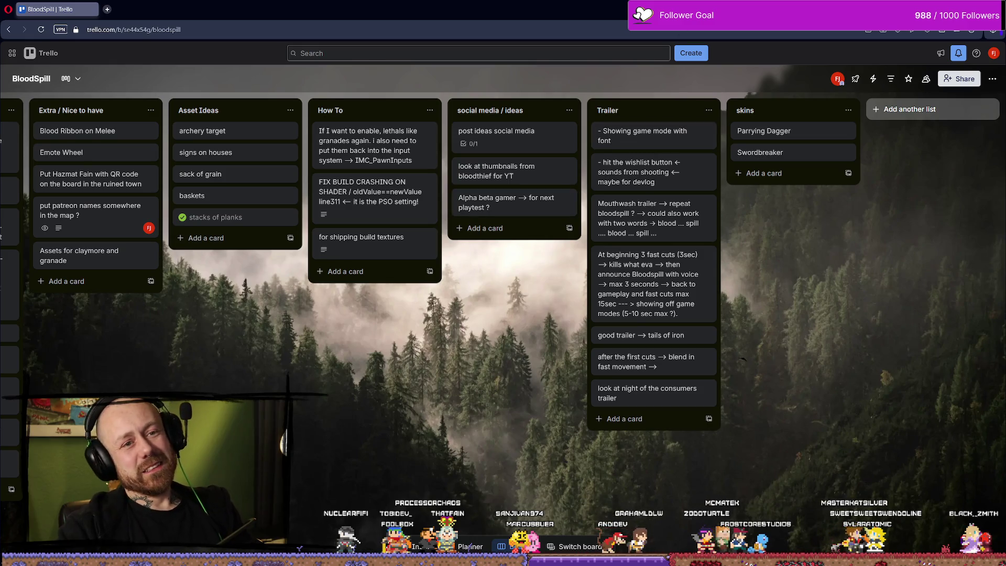
- Switch from the browser back to the Unreal Editor
key(alt+Tab)
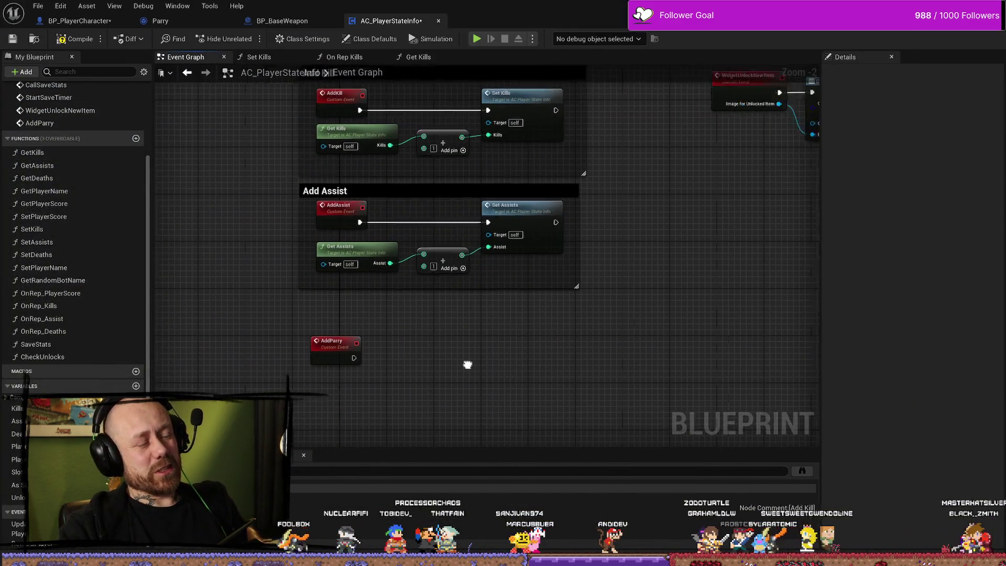
- Select and review the AddParry event in AC_PlayerStateInfo's Event Graph before moving to BP_BaseWeapon
drag(468, 365, 426, 365)
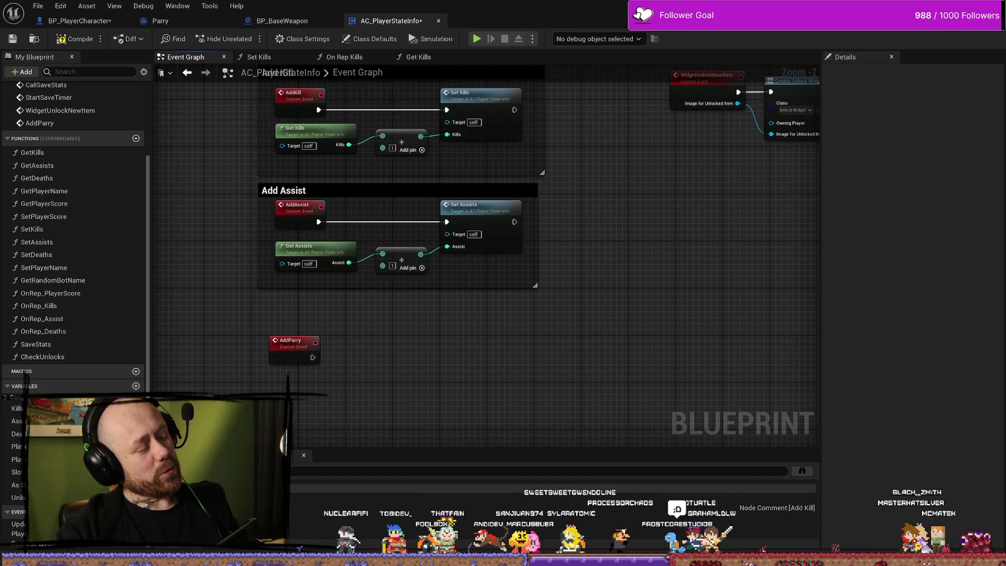
drag(291, 344, 290, 339)
scroll(290, 339, up, 2)
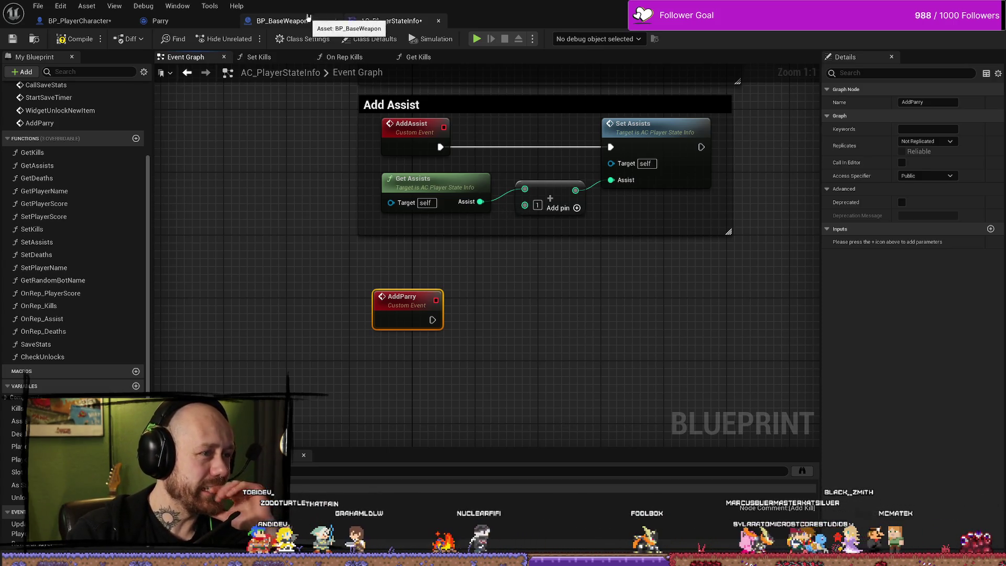
drag(540, 289, 503, 262)
right_click(503, 262)
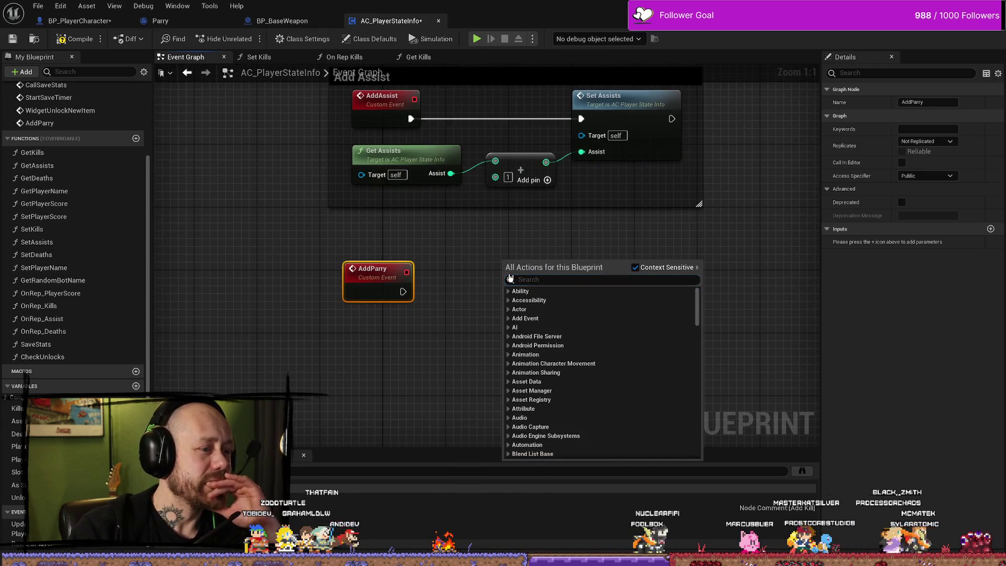
click(451, 256)
click(282, 21)
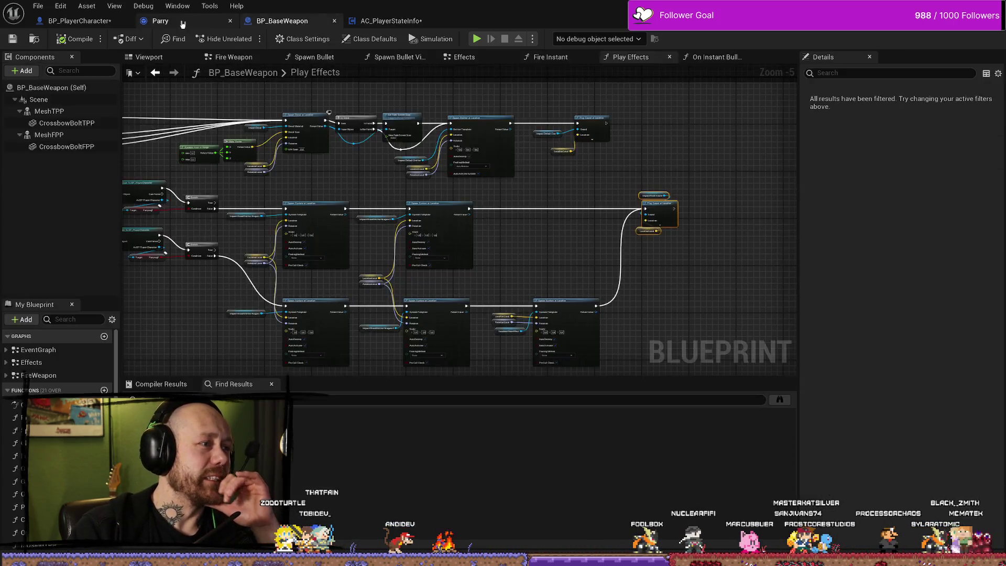
- Compare BP_PlayerCharacter's Health & Death graph with the Parry notify graph
click(159, 21)
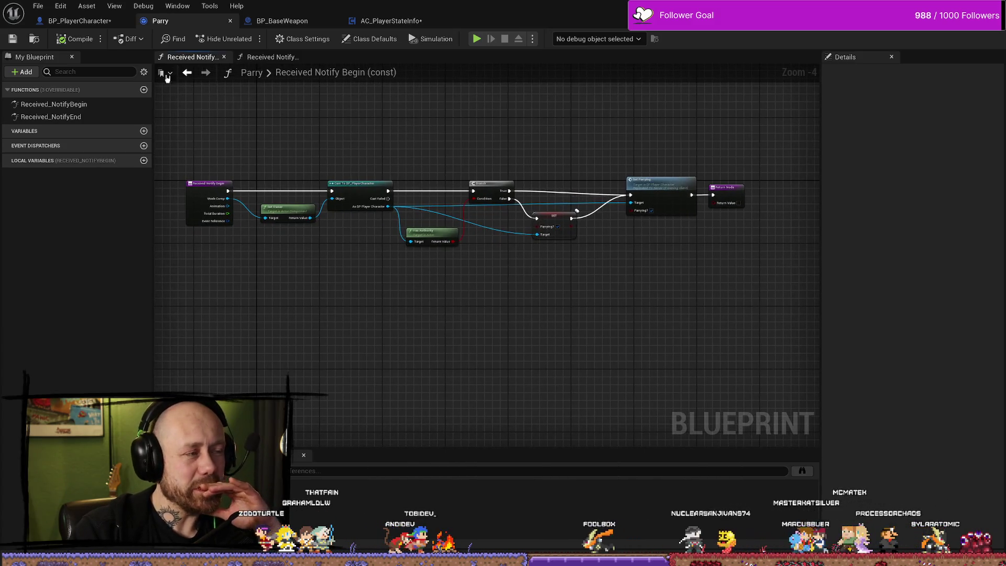
click(99, 24)
mouse_move(493, 222)
mouse_down()
mouse_move(456, 190)
mouse_move(474, 224)
mouse_up()
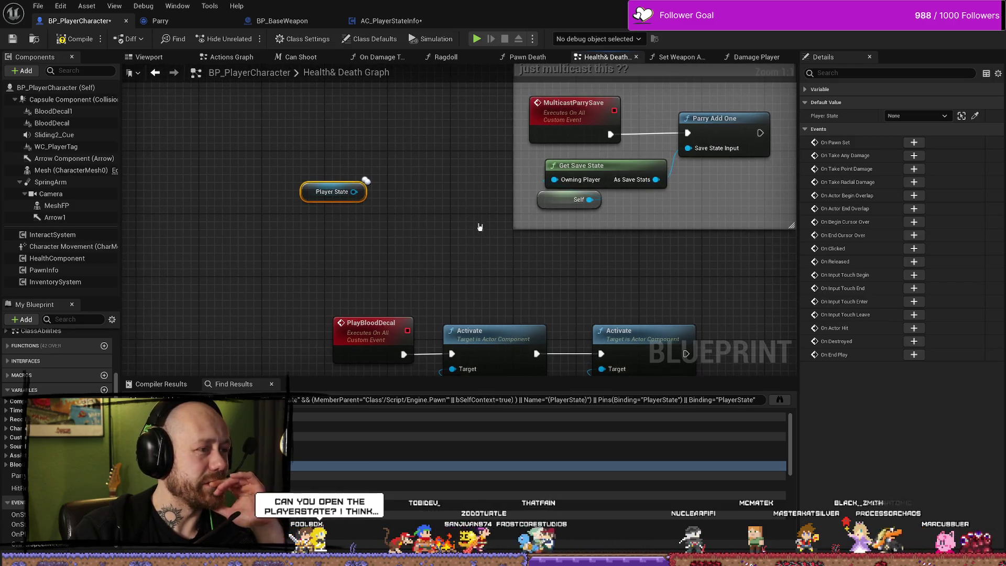
click(207, 25)
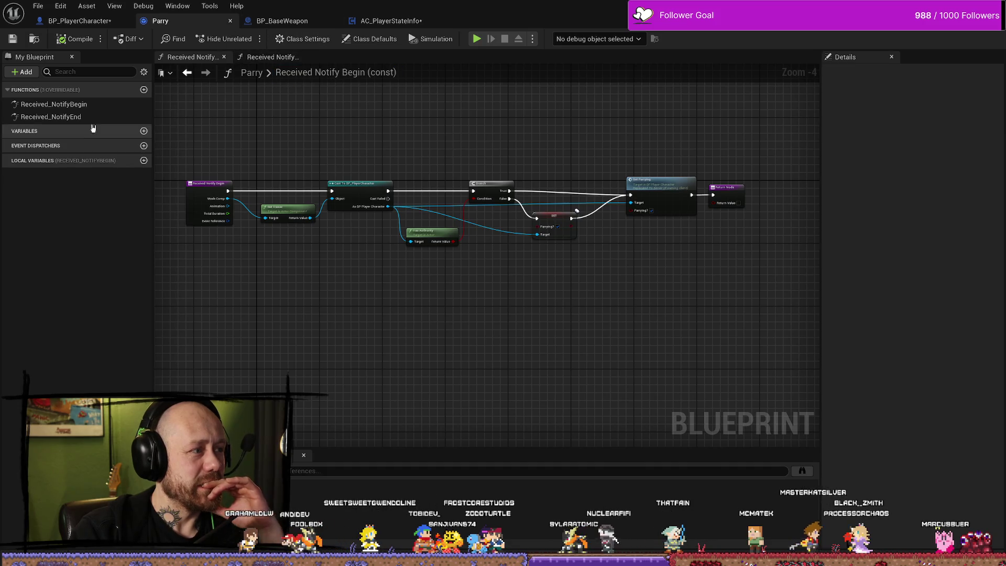
drag(525, 311, 516, 301)
scroll(516, 301, up, 4)
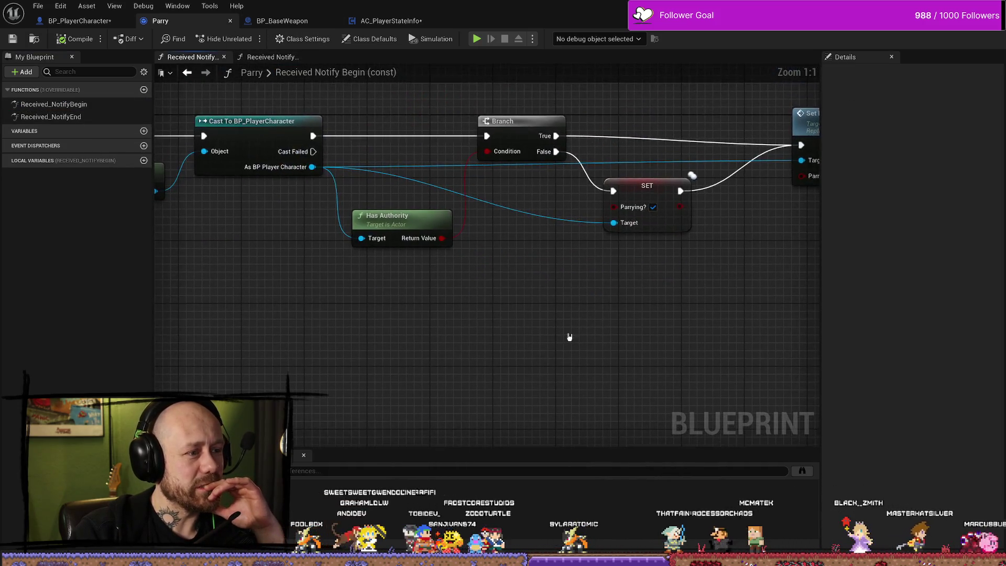
scroll(576, 330, down, 4)
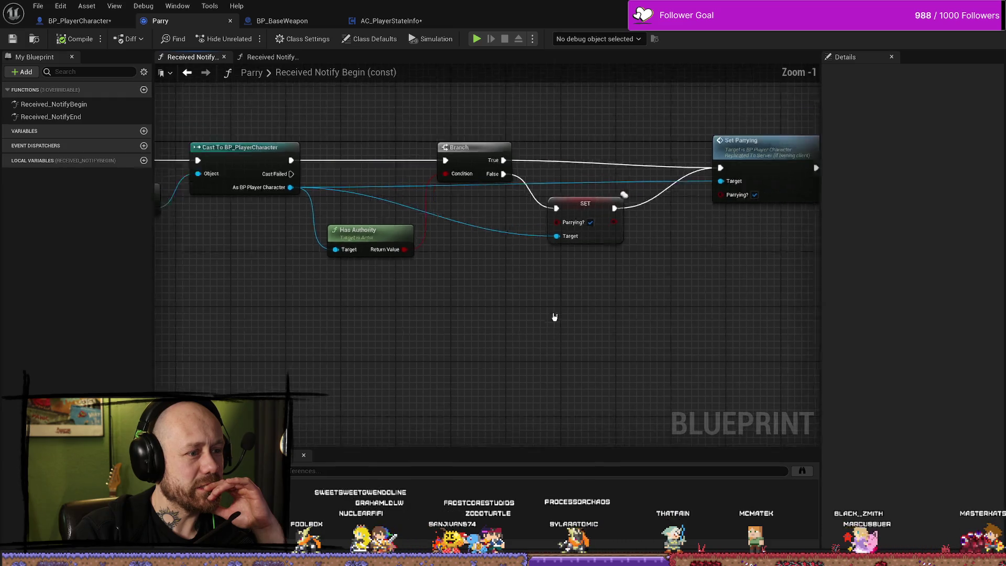
- In Received Notify Begin, delete Has Authority, Branch and SET, wire the cast to Set Parrying, and compile
drag(611, 151, 413, 354)
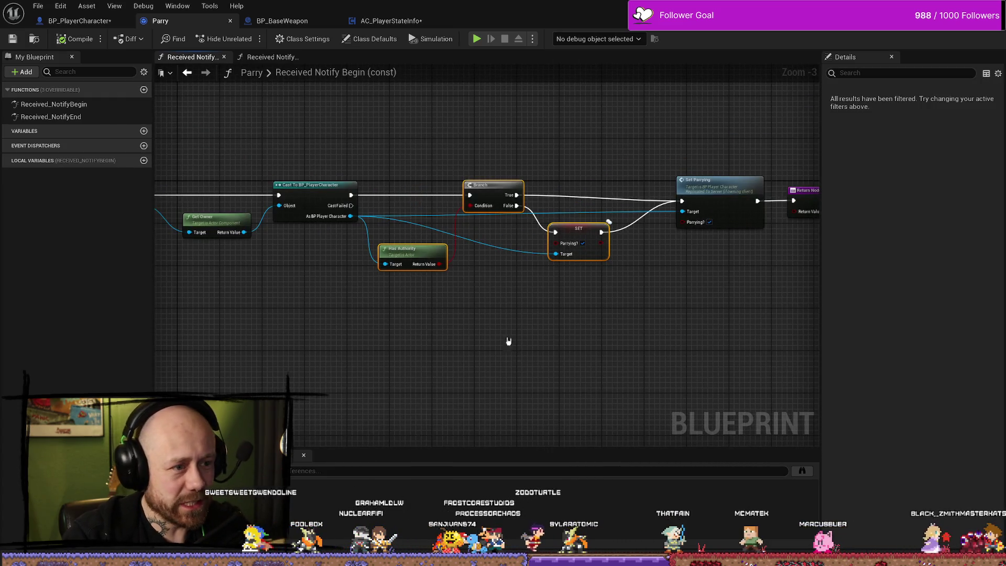
drag(589, 168, 427, 443)
key(Delete)
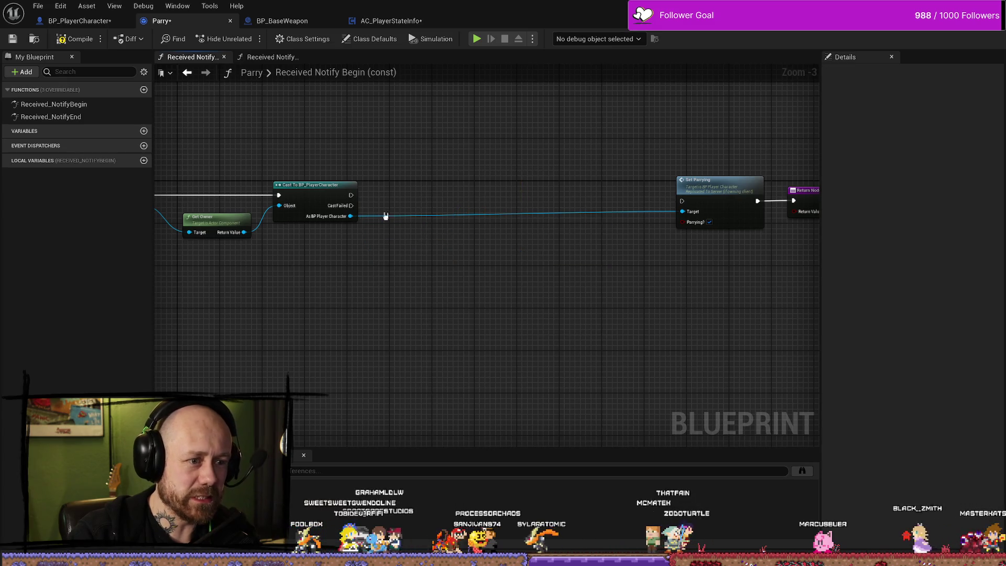
drag(351, 195, 682, 201)
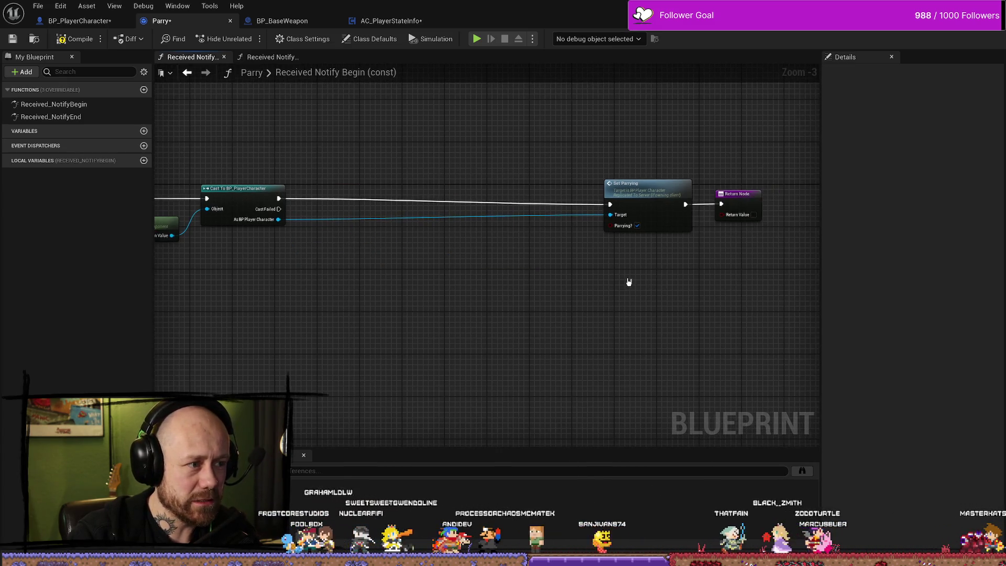
drag(733, 161, 603, 262)
drag(671, 195, 431, 188)
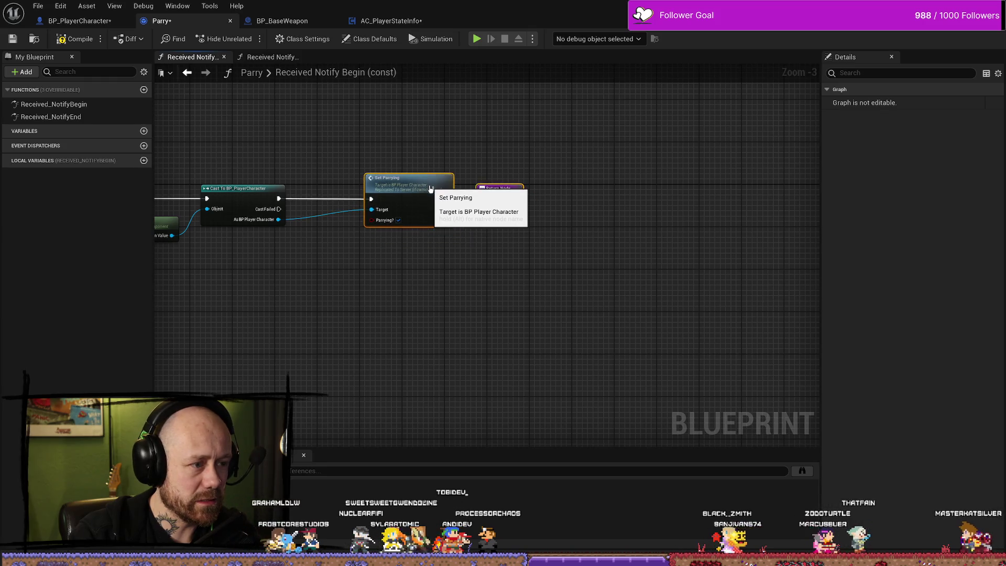
drag(337, 241, 452, 240)
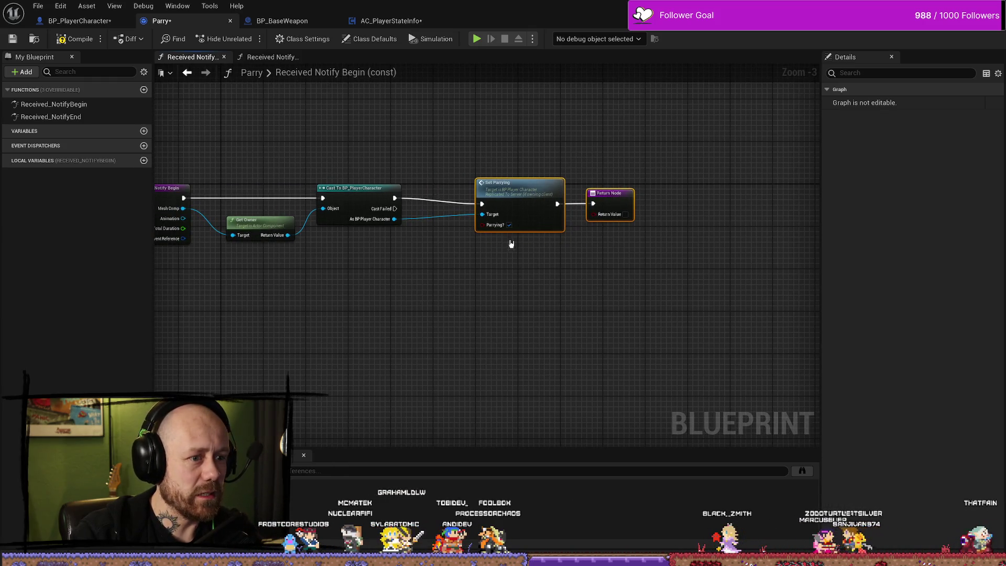
drag(539, 319, 624, 317)
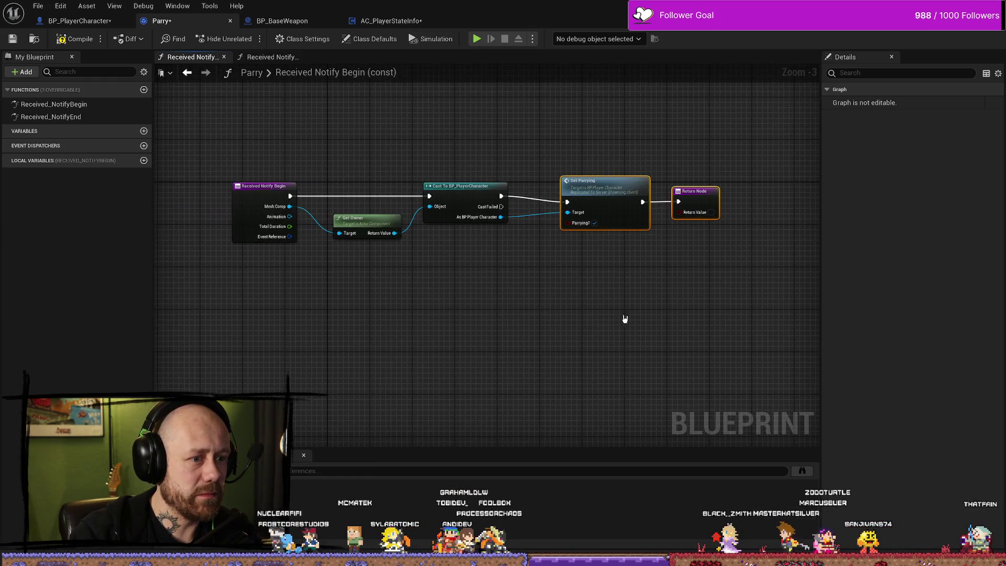
click(75, 40)
- Do the same in Received_NotifyEnd, wiring the cast directly to Set Parrying, and save
double_click(51, 116)
mouse_move(459, 109)
mouse_down()
mouse_move(533, 112)
mouse_move(393, 384)
mouse_move(523, 346)
mouse_move(321, 347)
mouse_move(382, 389)
mouse_up()
key(Delete)
drag(313, 216, 700, 237)
scroll(616, 308, down, 2)
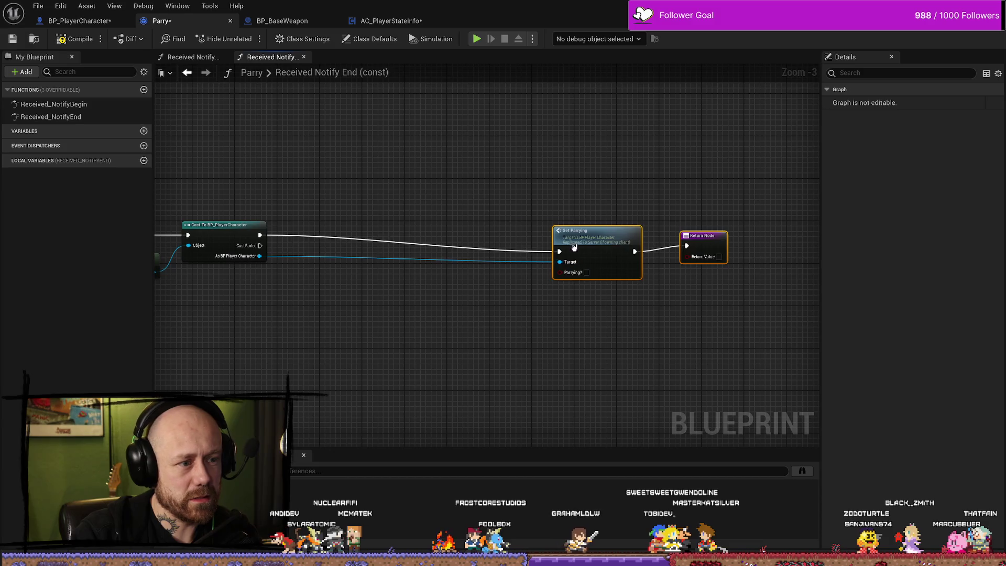
drag(574, 247, 335, 233)
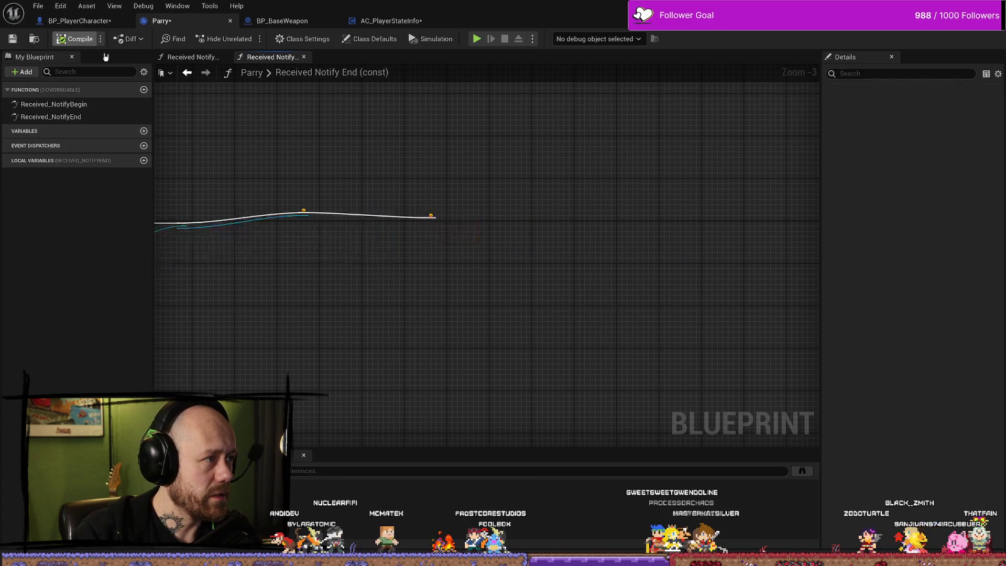
click(45, 8)
click(63, 65)
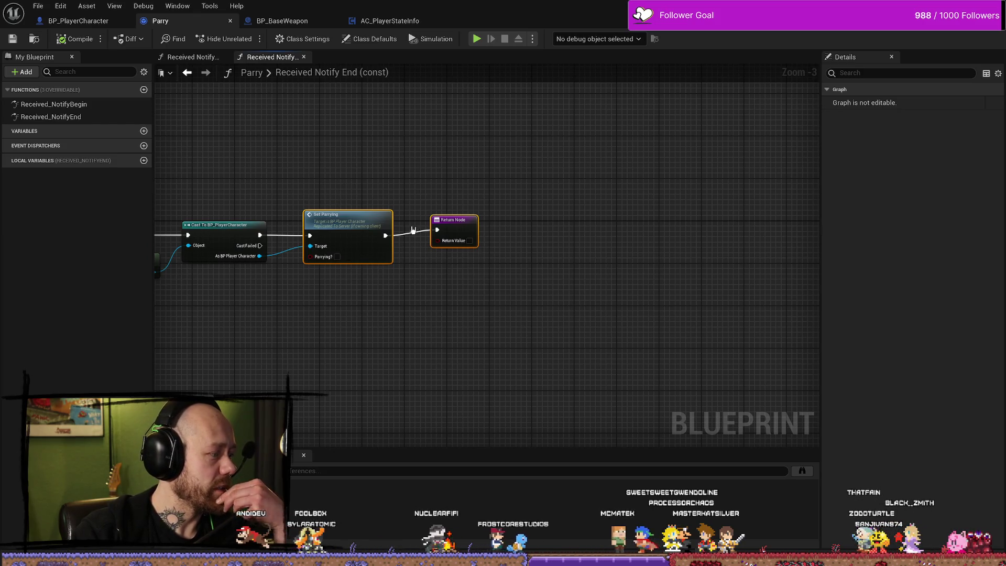
- Tidy the Set Parrying and Return Node placement, save again, and return to BP_PlayerCharacter
drag(327, 326, 404, 325)
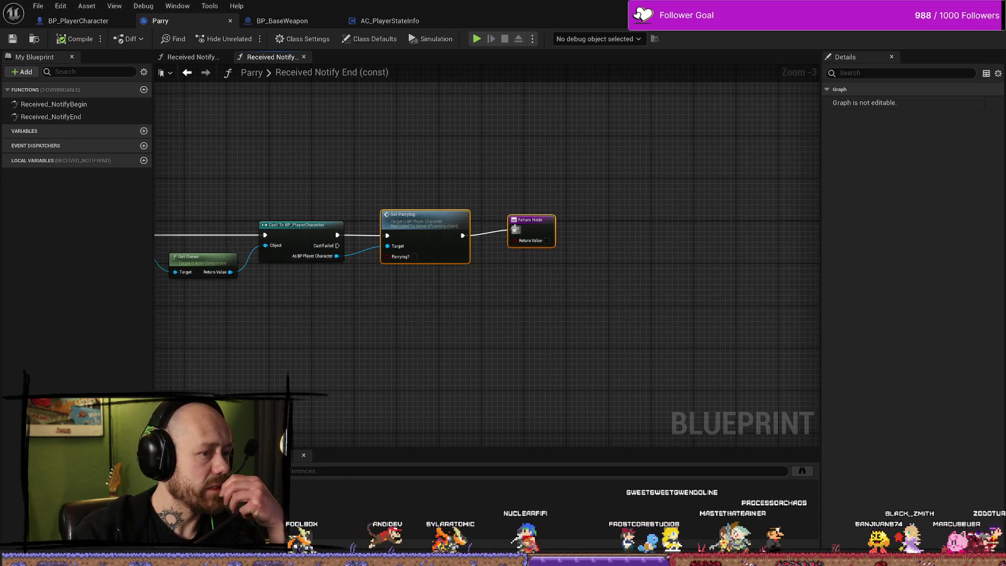
drag(529, 223, 517, 233)
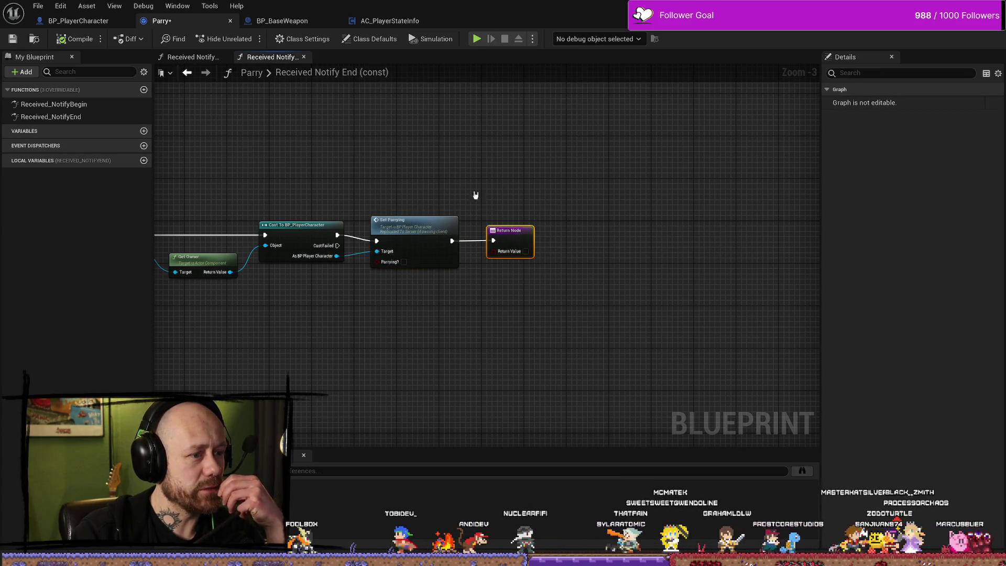
key(ctrl+z)
click(38, 6)
click(64, 66)
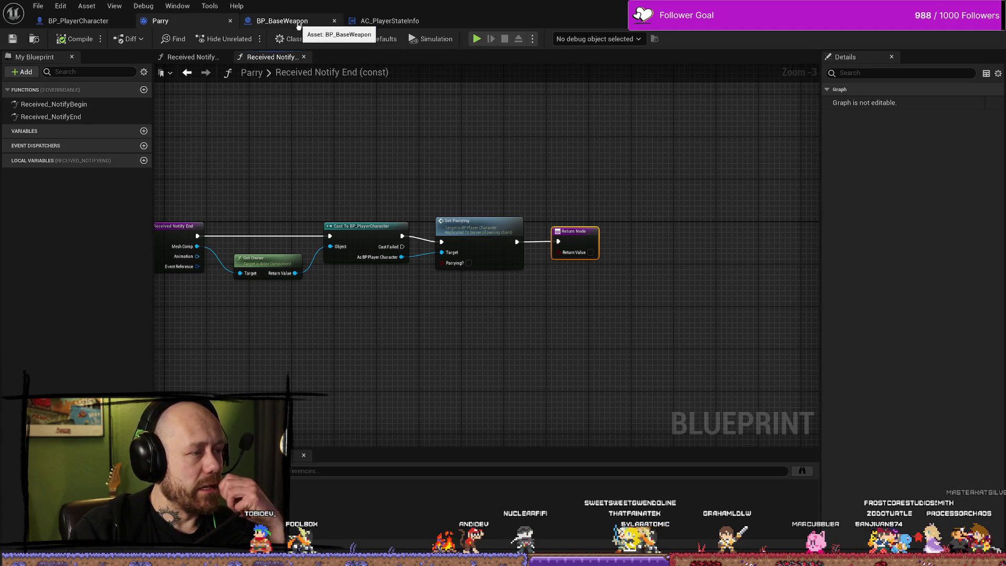
click(253, 23)
click(79, 21)
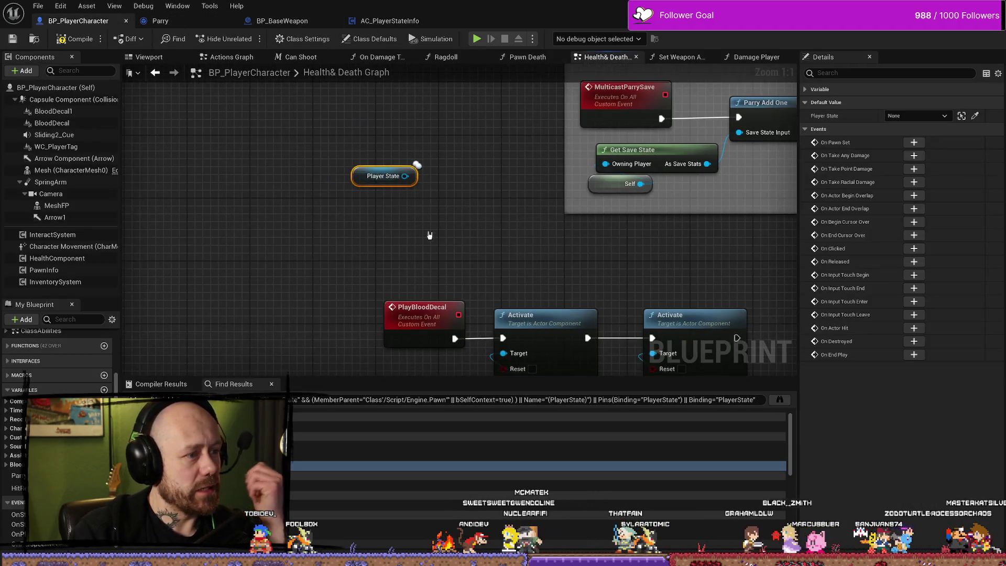
- Search the Content Browser for 'playerstat' and open BP_PlayerState
key(ctrl+space)
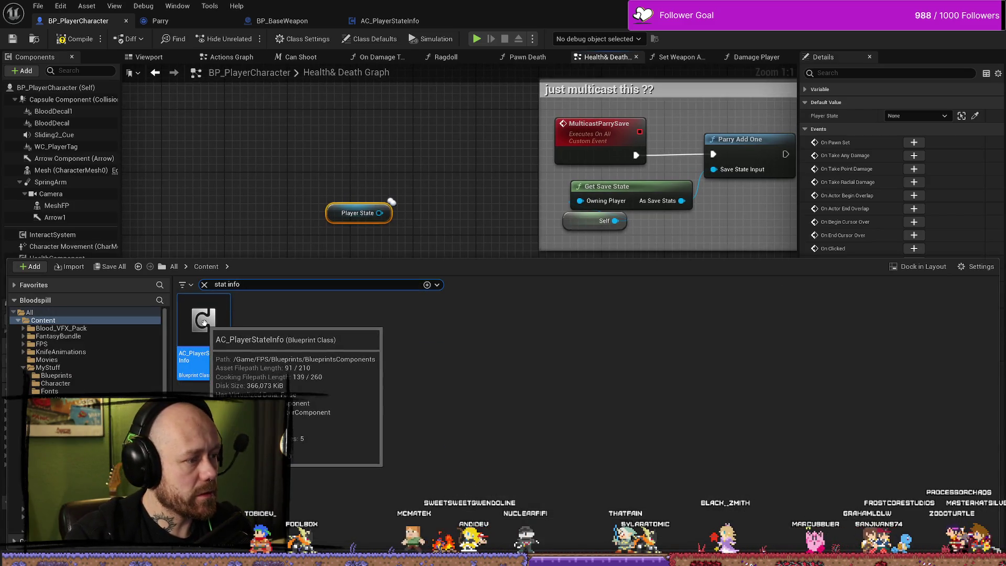
double_click(212, 332)
key(ctrl+space)
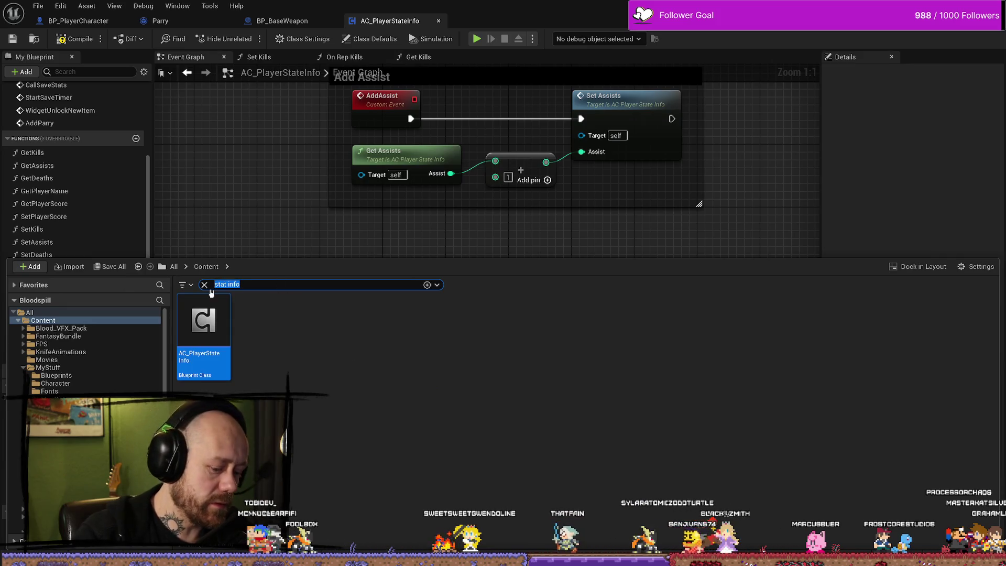
text(playerstat)
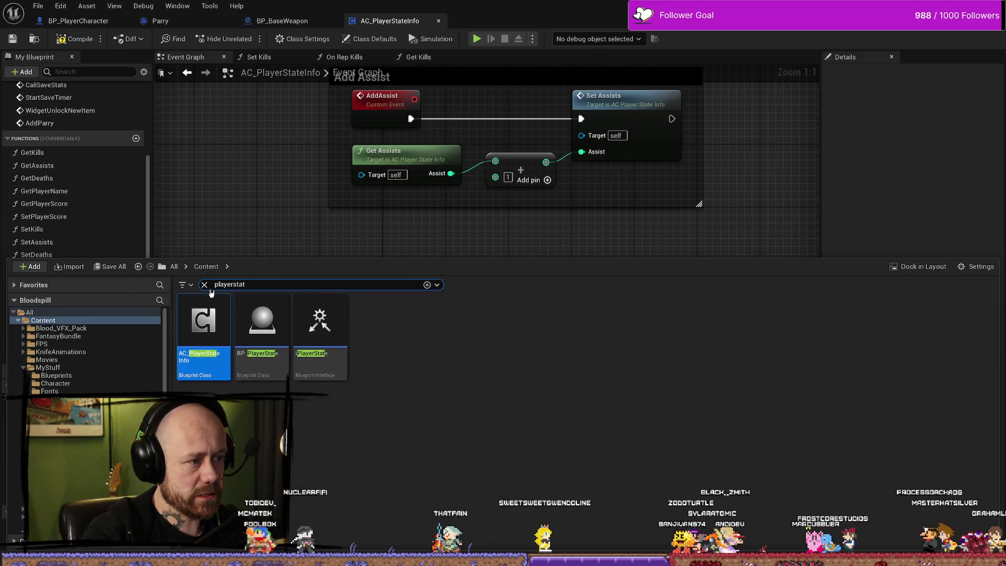
double_click(282, 342)
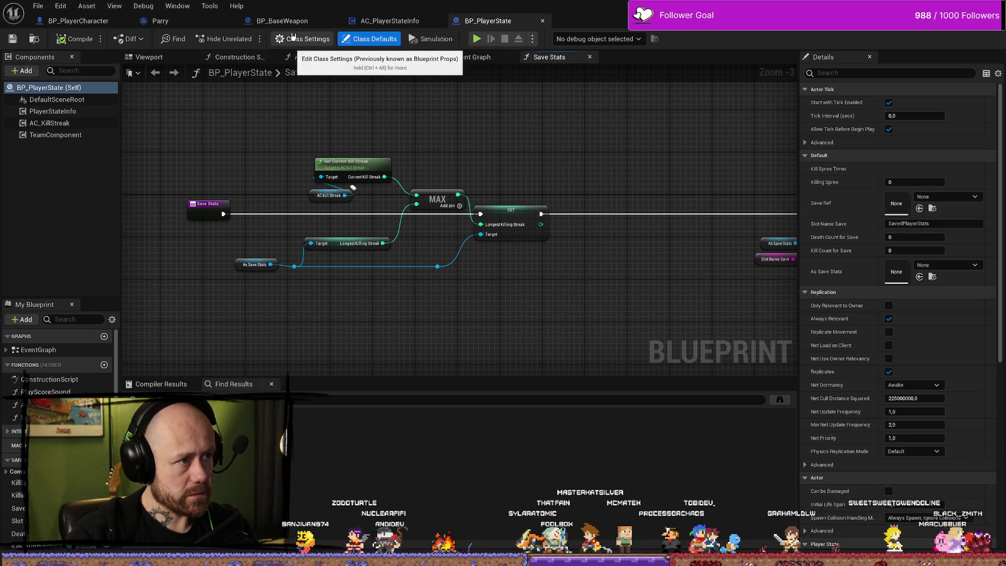
- Check Class Settings and open the implemented I Player State interface
click(293, 36)
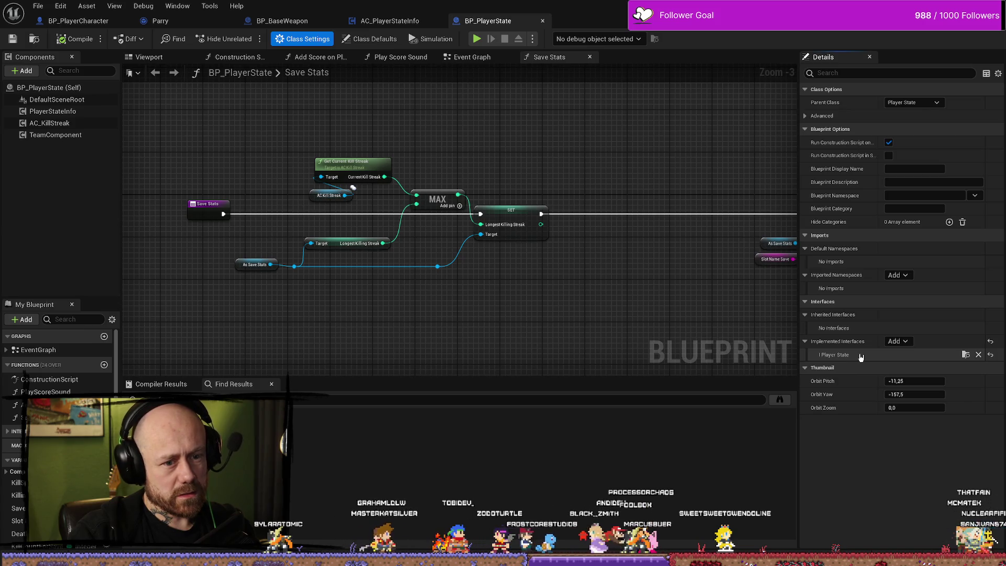
click(966, 354)
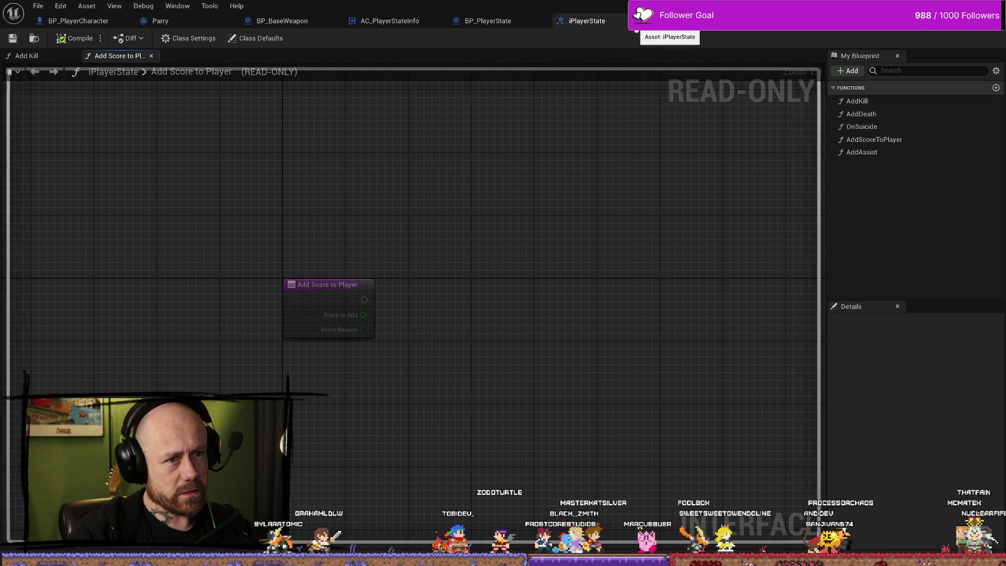
- Inspect the iPlayerState Add Kill function's details and inputs, then return to BP_PlayerState's Event Graph
double_click(874, 105)
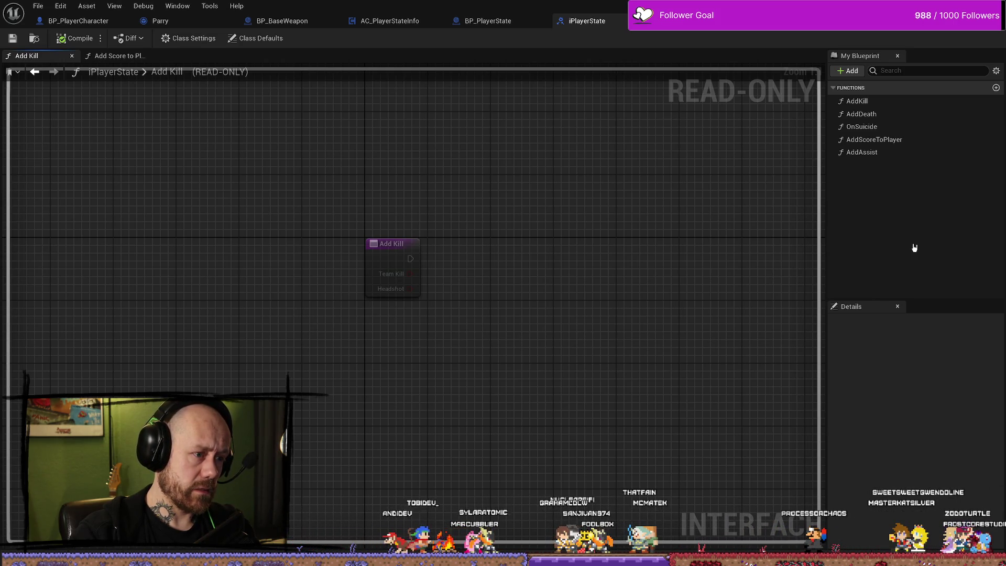
click(880, 102)
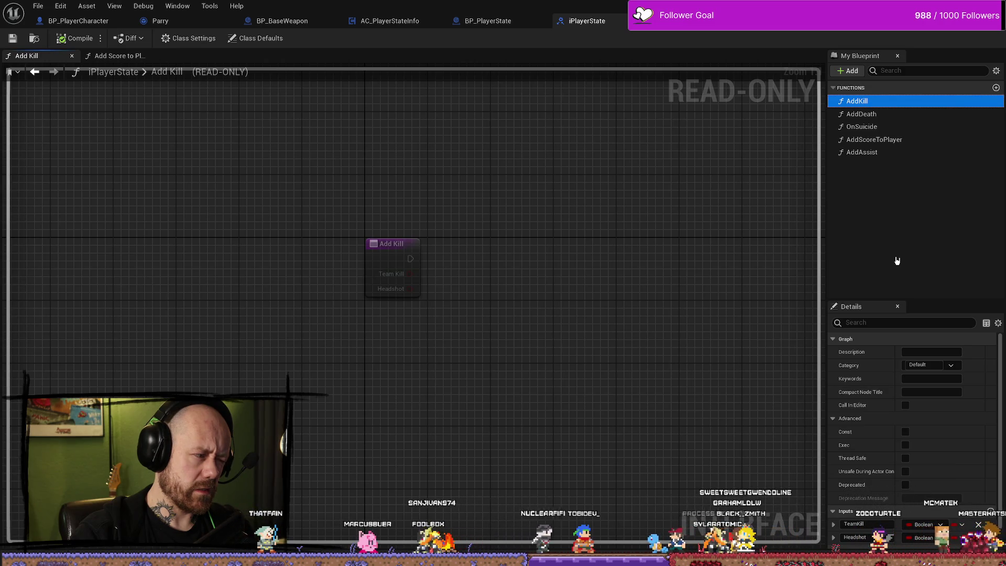
click(898, 259)
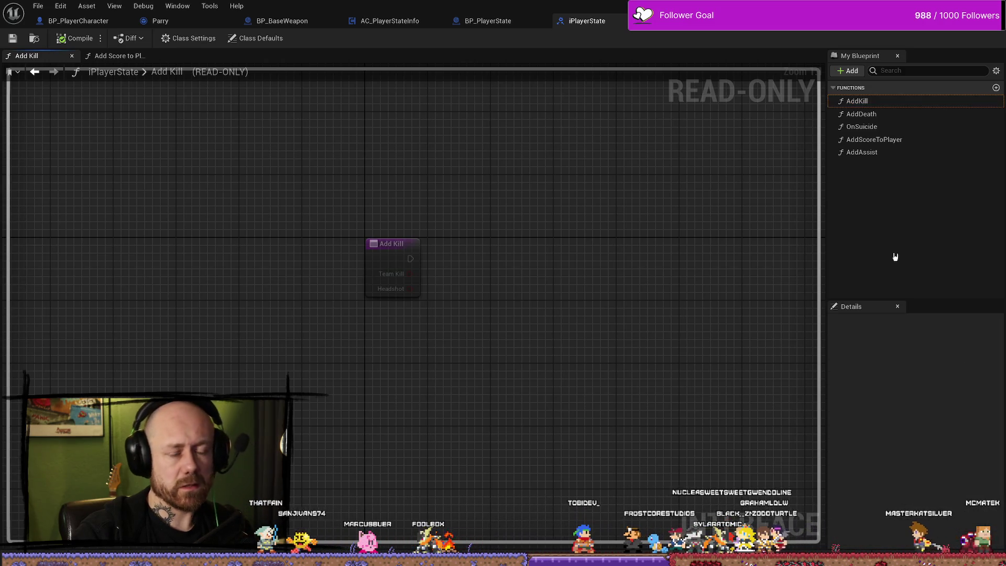
click(517, 19)
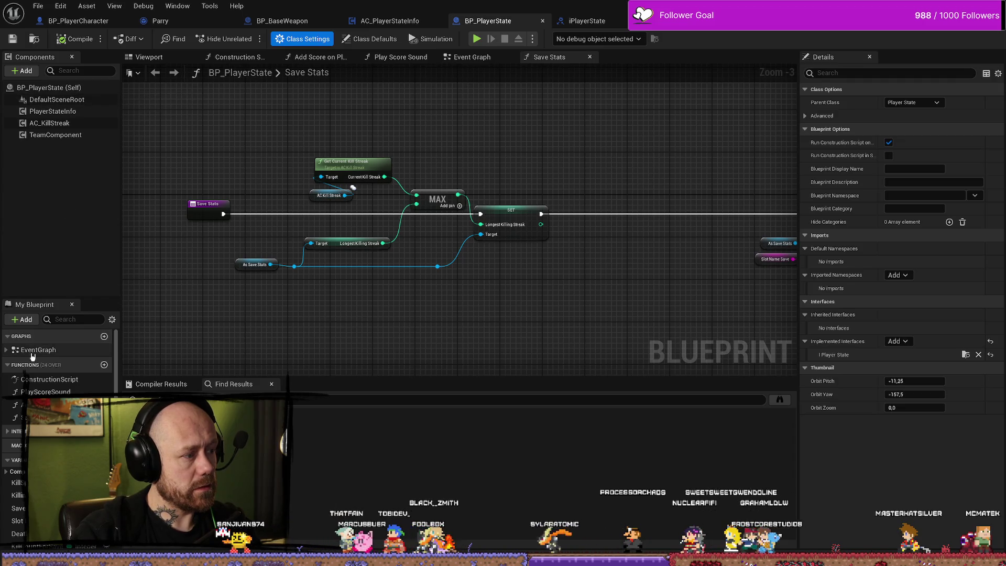
click(6, 350)
- Pan along BP_PlayerState's Add Kill chain, from Event Add Kill to the Set Kills and kill-streak nodes
double_click(46, 372)
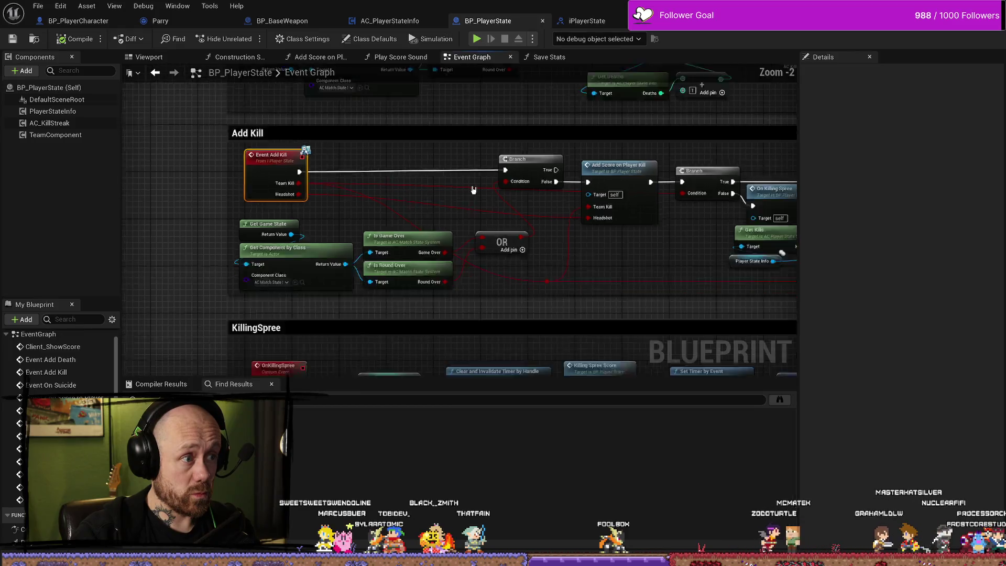
scroll(473, 190, down, 2)
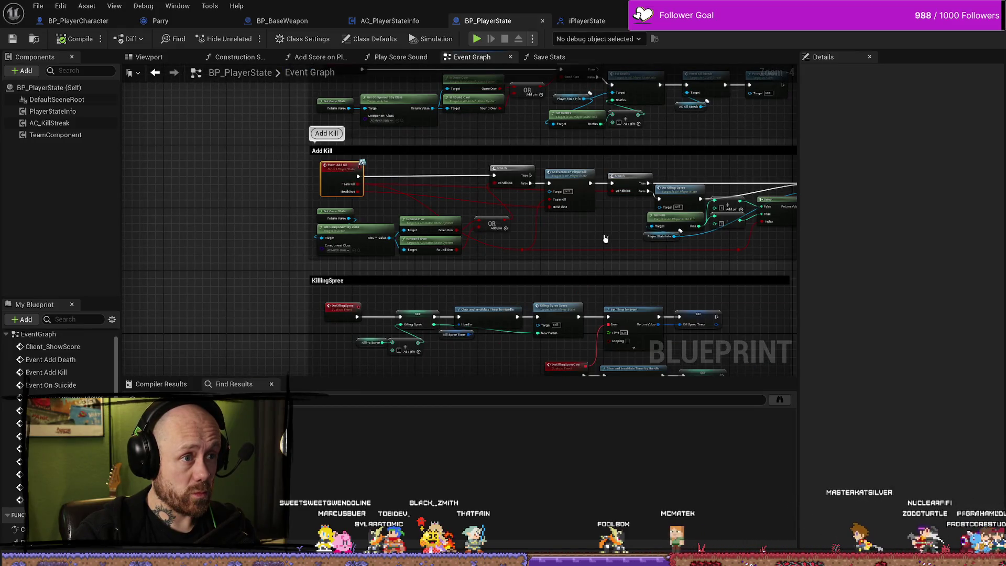
scroll(514, 227, up, 4)
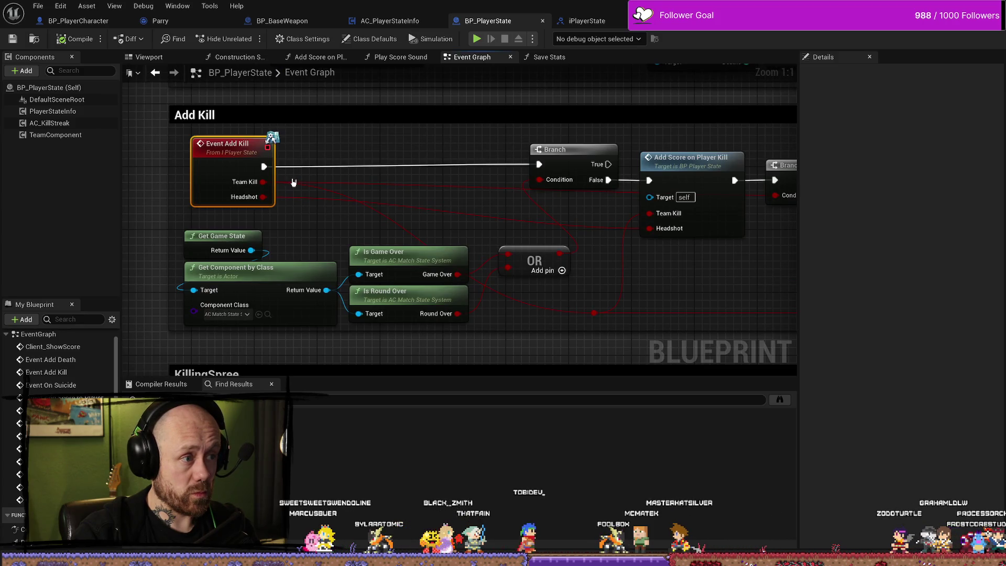
scroll(519, 271, down, 3)
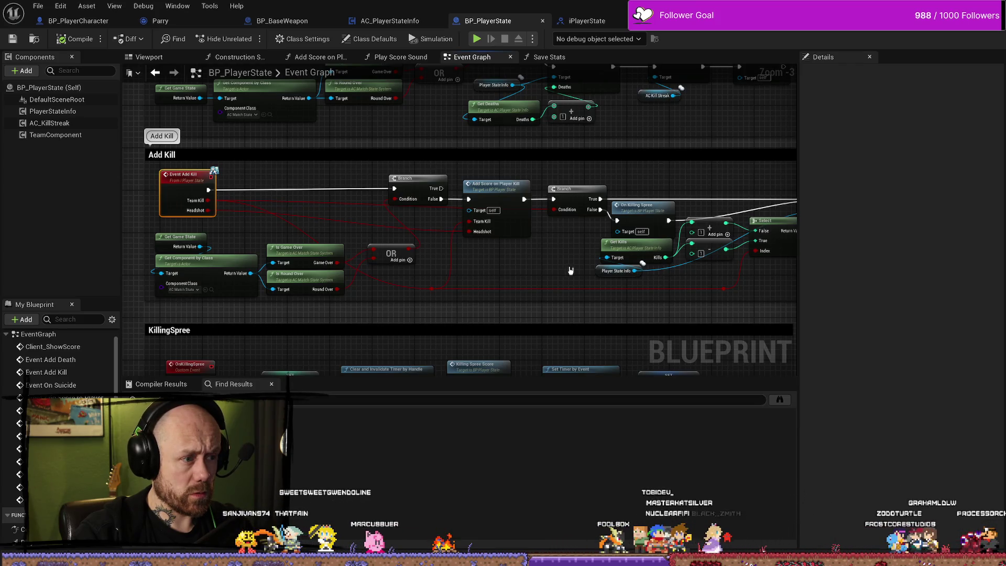
drag(564, 271, 414, 261)
mouse_move(685, 274)
mouse_down()
mouse_move(498, 272)
mouse_move(657, 277)
mouse_up()
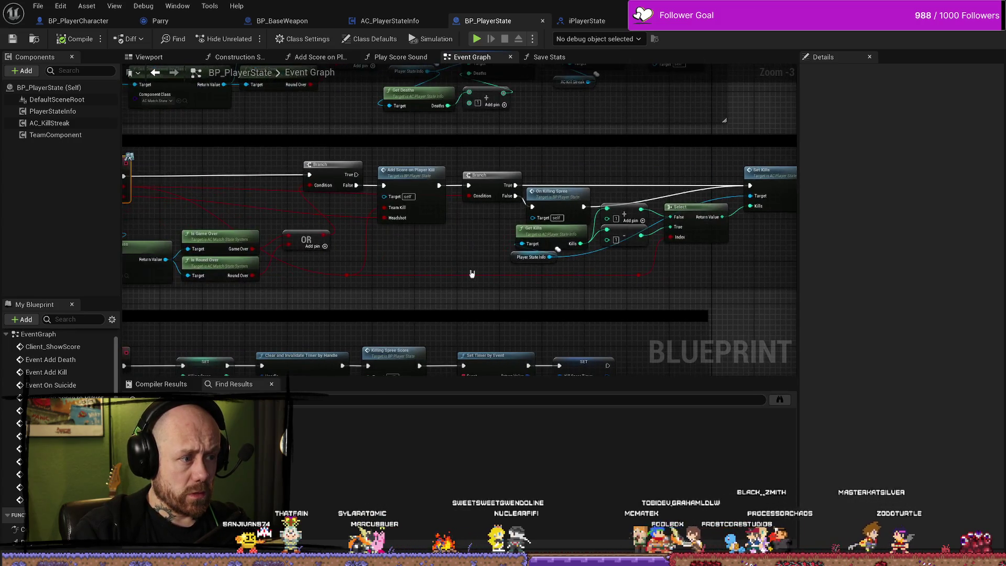
drag(281, 270, 479, 267)
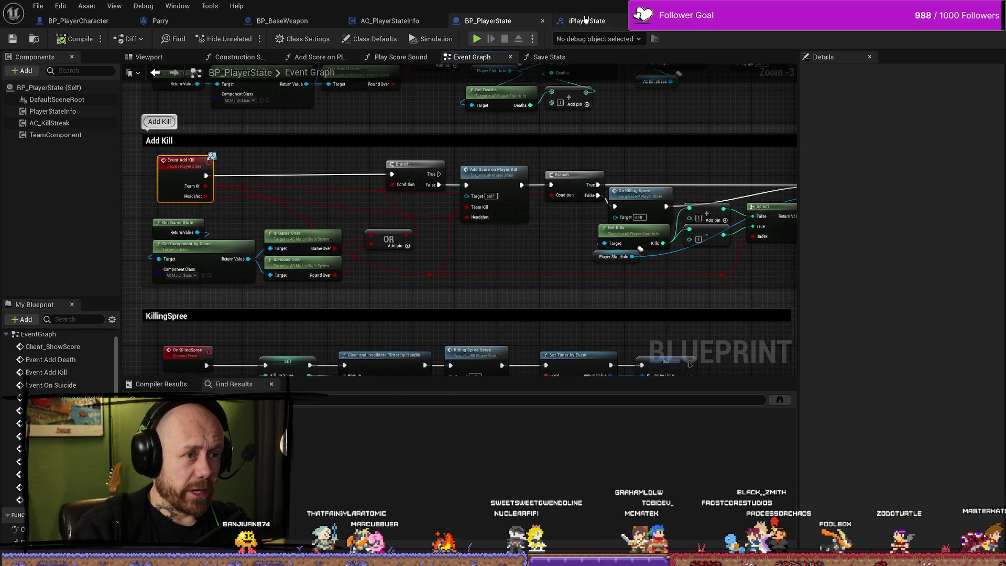
click(587, 20)
click(521, 20)
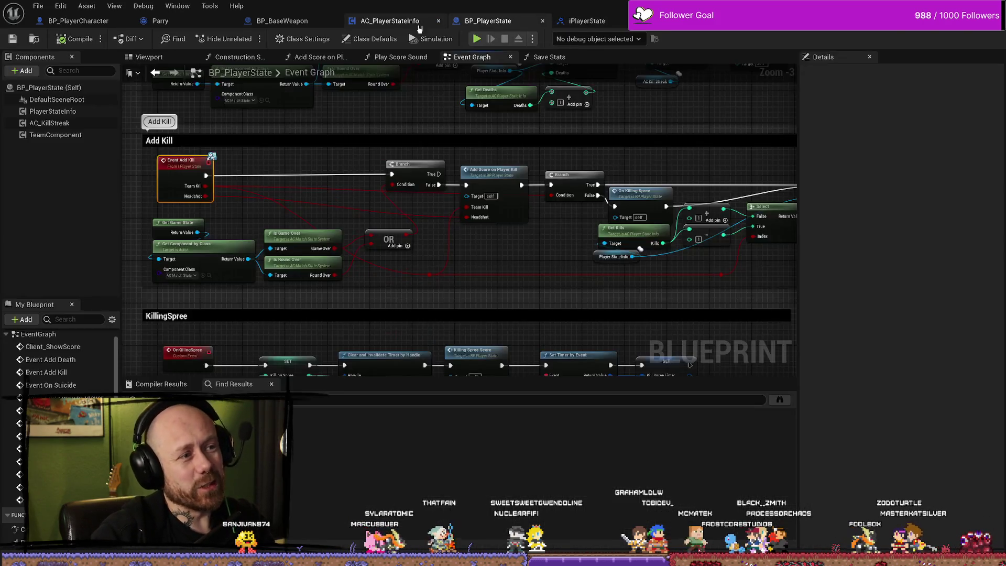
- In AC_PlayerStateInfo's Event Graph, bring the Add Kill and Add Death groups into view and select AddKill
click(390, 21)
drag(511, 229, 504, 291)
scroll(488, 316, down, 2)
scroll(488, 316, up, 2)
scroll(488, 318, down, 4)
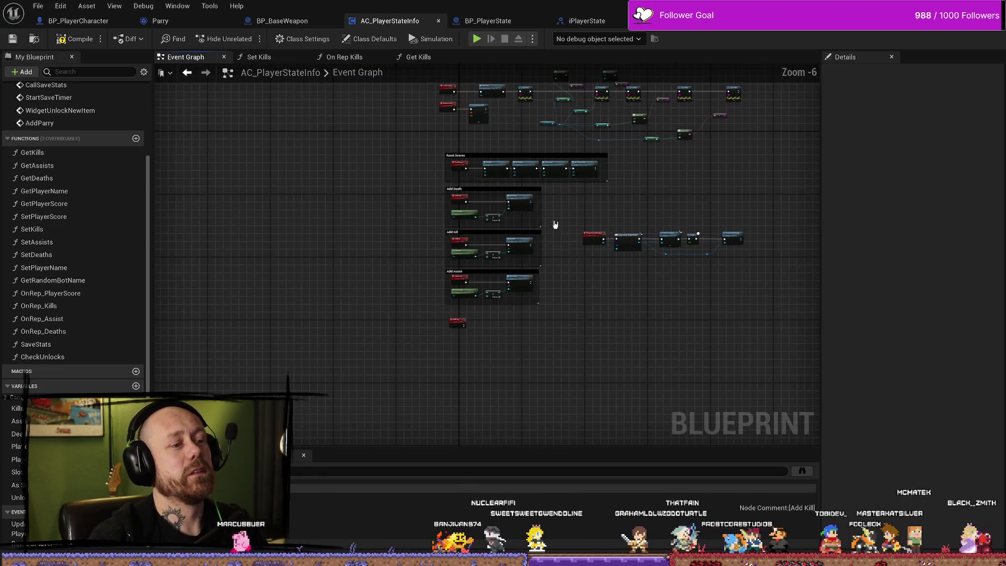
scroll(501, 304, up, 3)
mouse_move(500, 304)
mouse_down()
mouse_move(454, 247)
mouse_move(411, 332)
mouse_move(367, 273)
mouse_move(357, 229)
mouse_up()
click(357, 230)
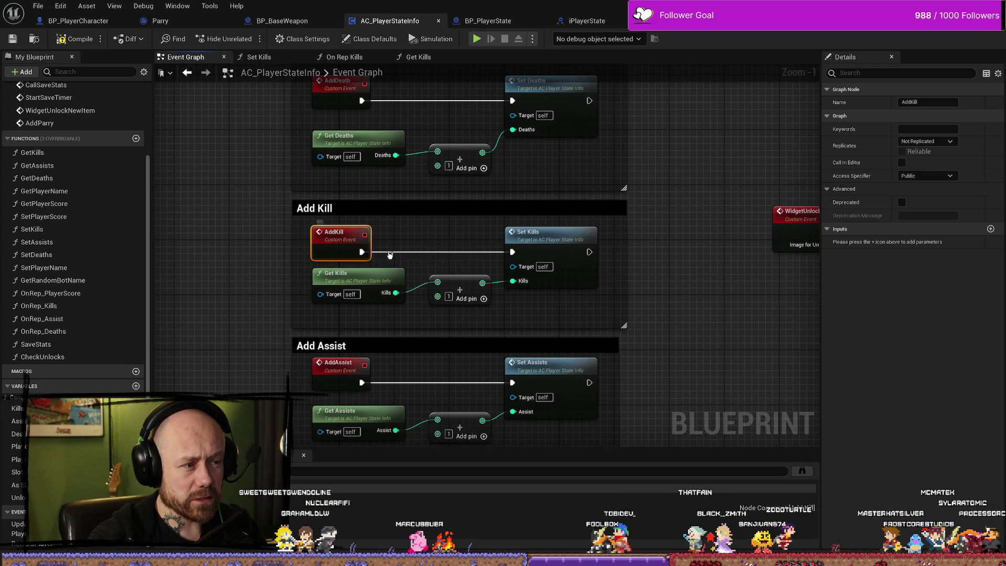
- Find AddKill references across all Blueprints and jump to BP_PlayerState's Event Add Kill
right_click(338, 239)
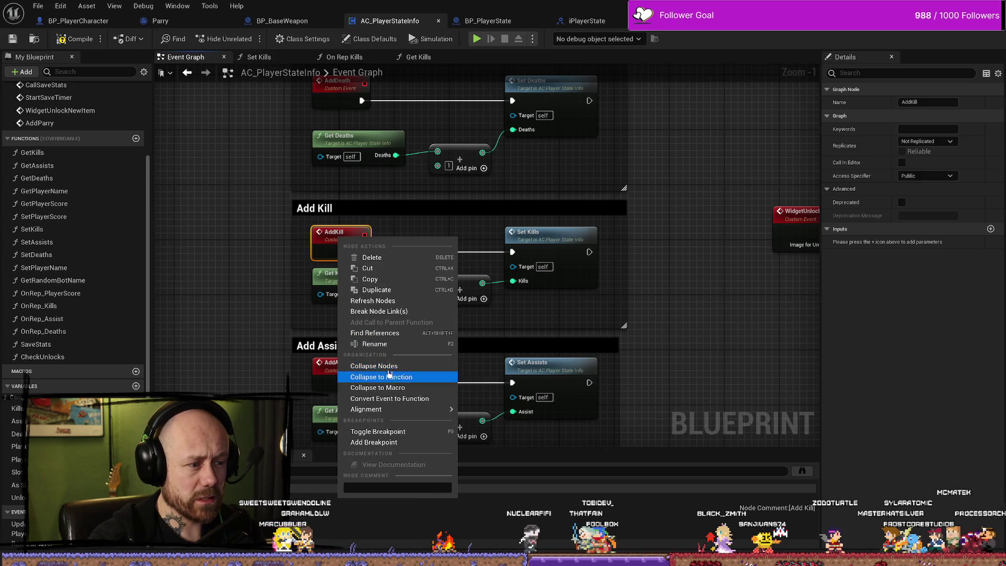
click(426, 331)
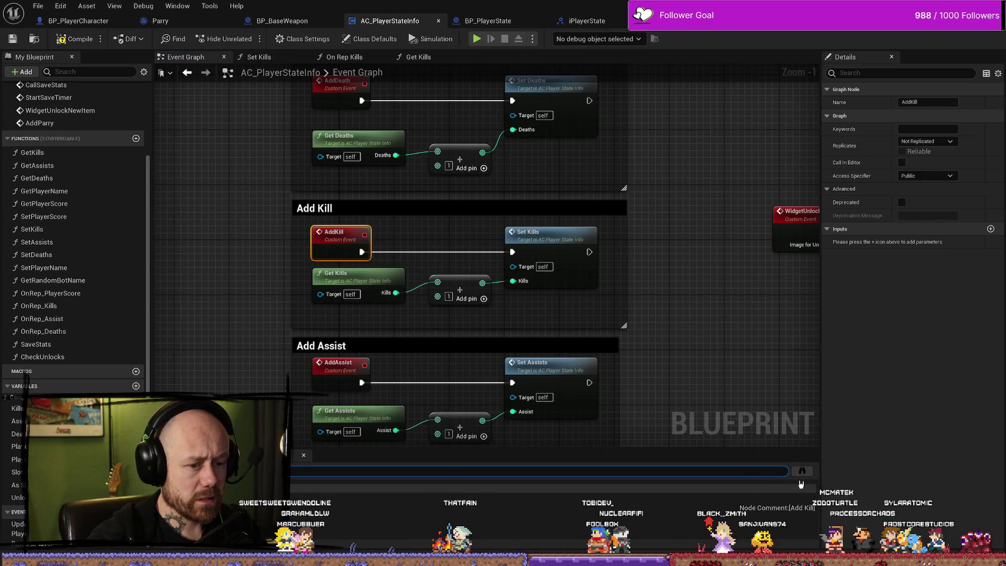
click(802, 471)
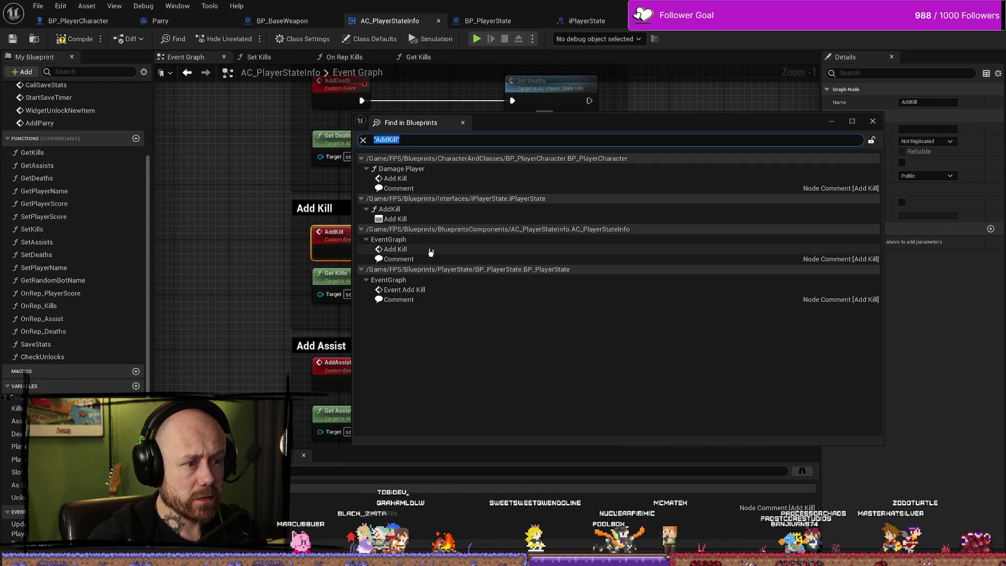
double_click(435, 292)
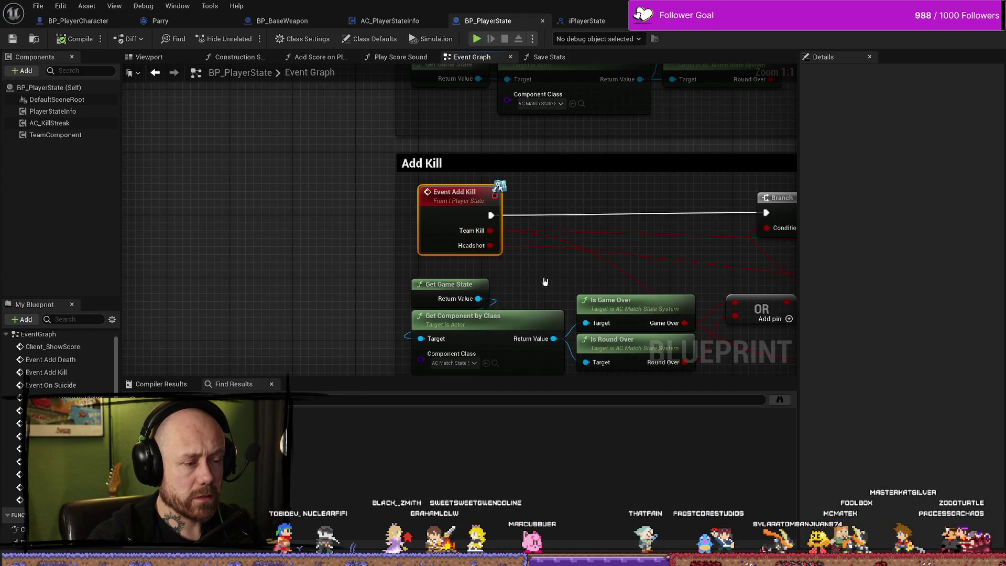
- Zoom in and out over BP_PlayerState's Event Add Kill logic
scroll(426, 254, down, 3)
scroll(414, 319, down, 2)
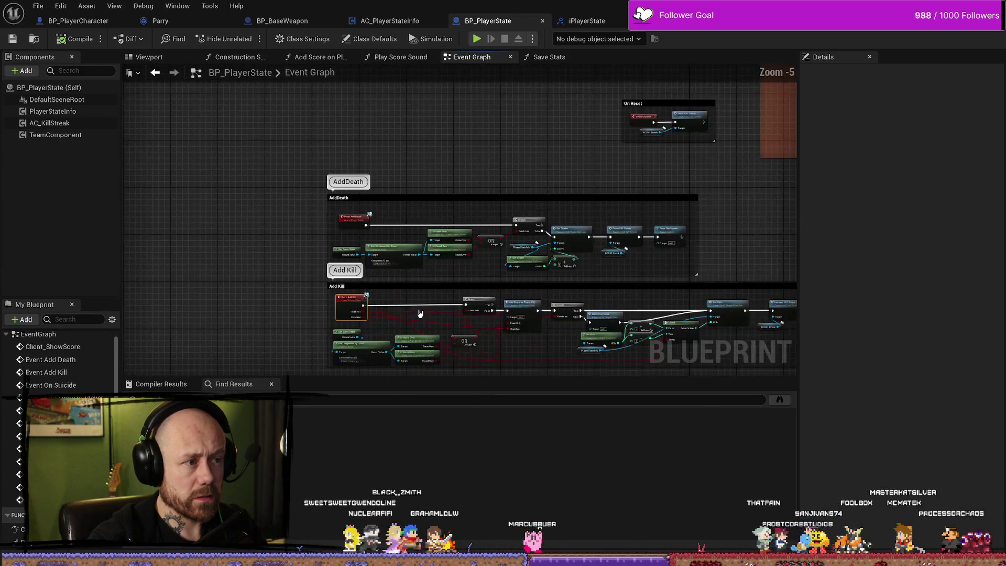
scroll(420, 313, up, 3)
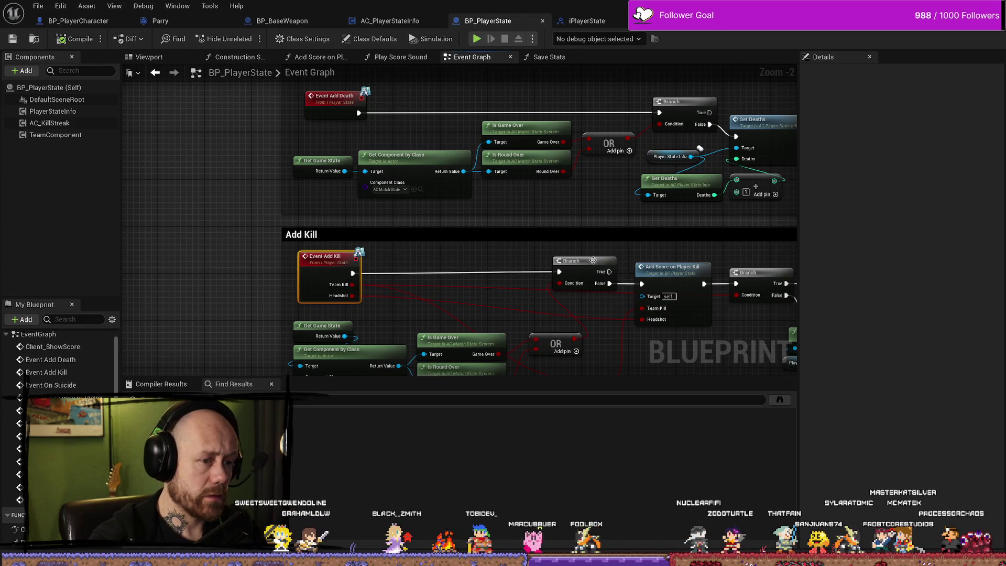
scroll(526, 289, down, 3)
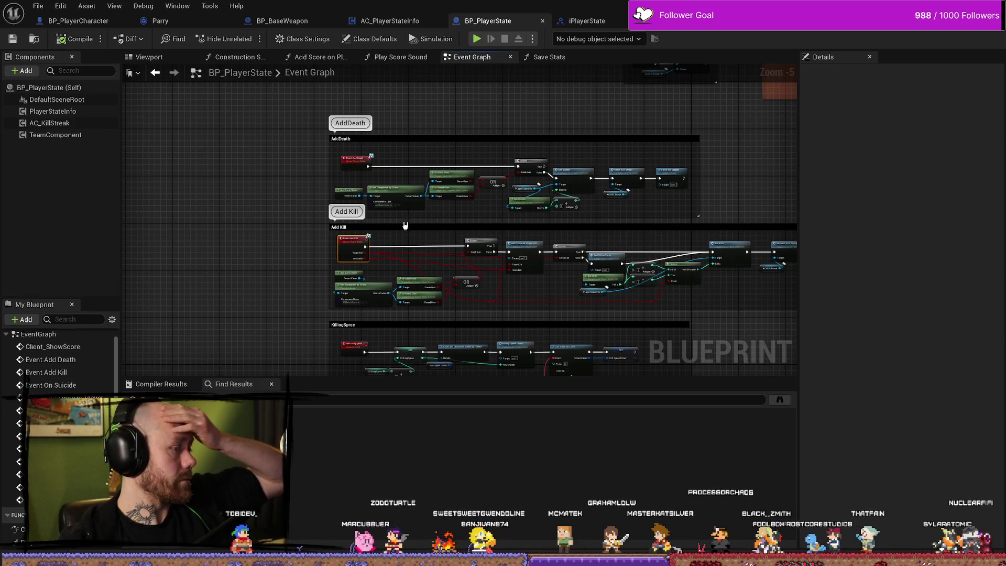
scroll(404, 217, up, 3)
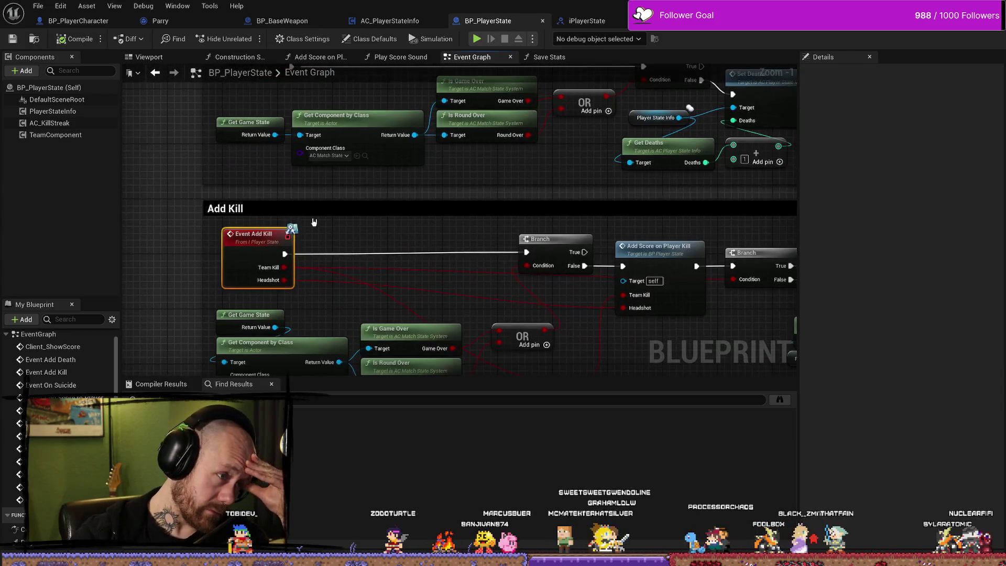
scroll(360, 216, down, 4)
scroll(361, 217, down, 2)
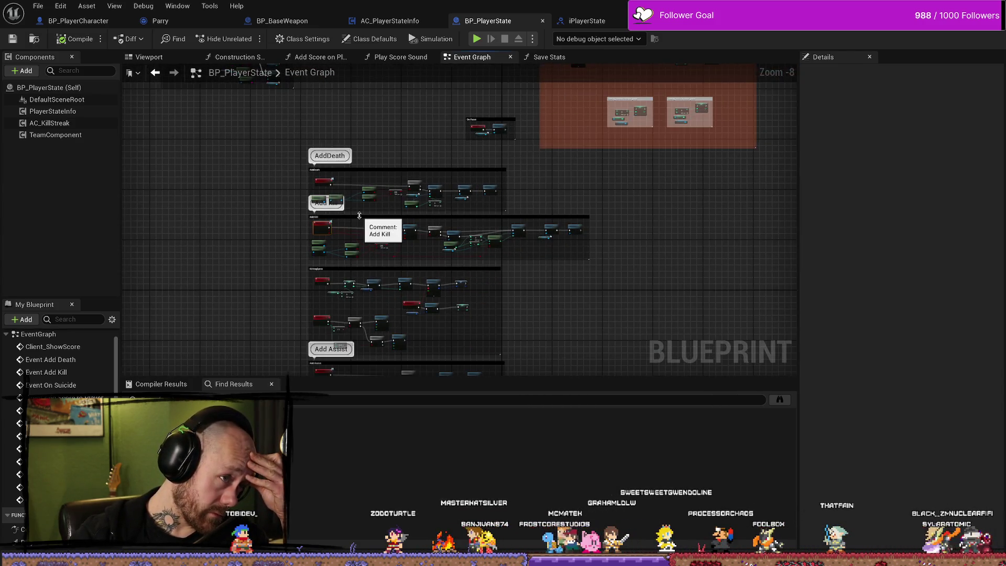
scroll(359, 215, up, 7)
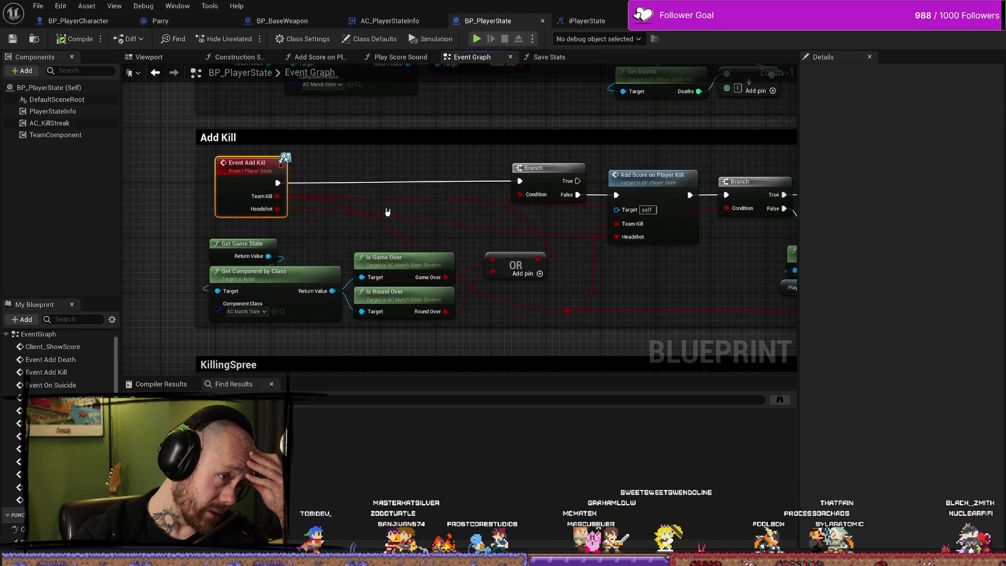
- Cycle through the iPlayerState, BP_PlayerState and AC_PlayerStateInfo tabs, ending on BP_PlayerCharacter's Health & Death graph
click(584, 25)
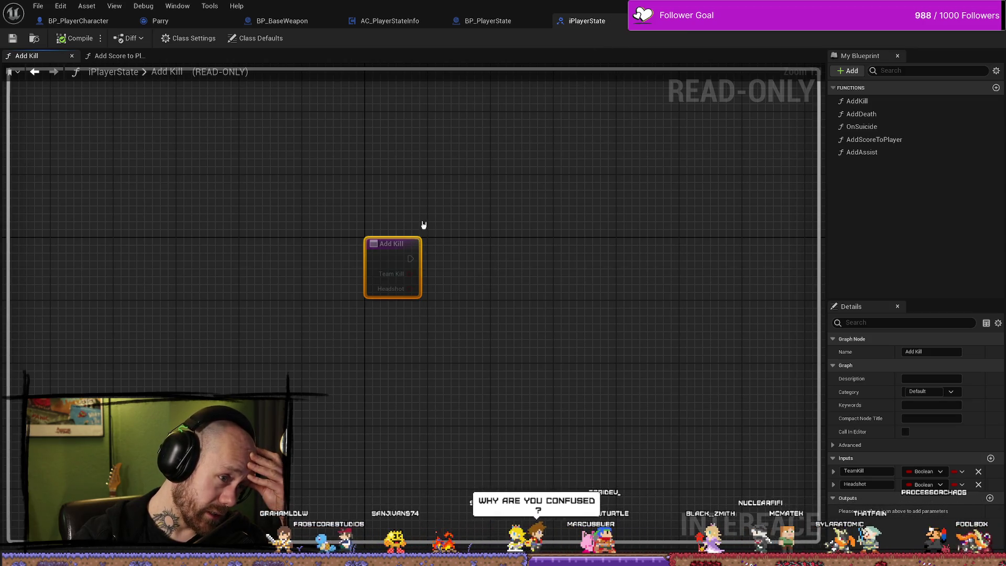
click(485, 21)
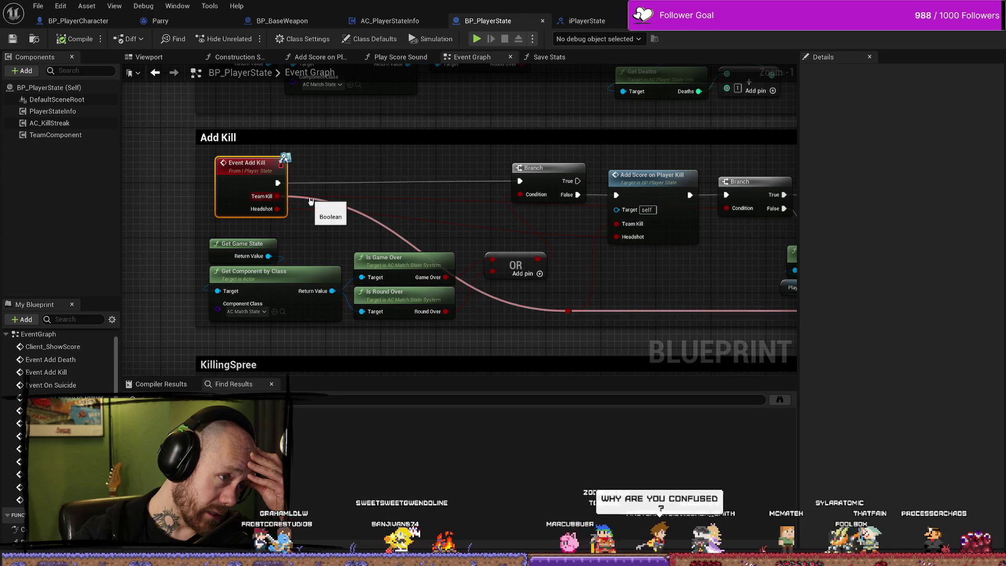
click(404, 29)
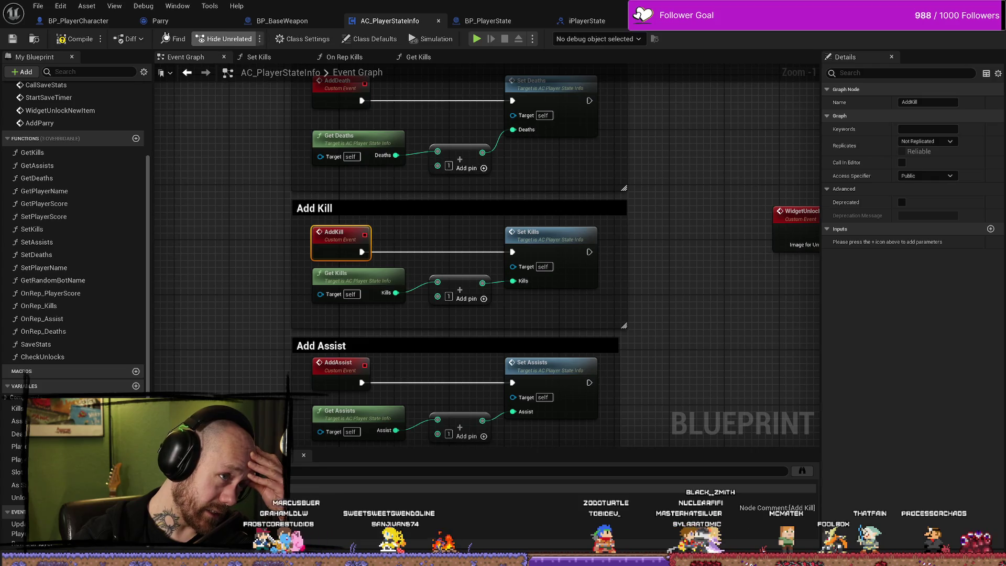
click(79, 20)
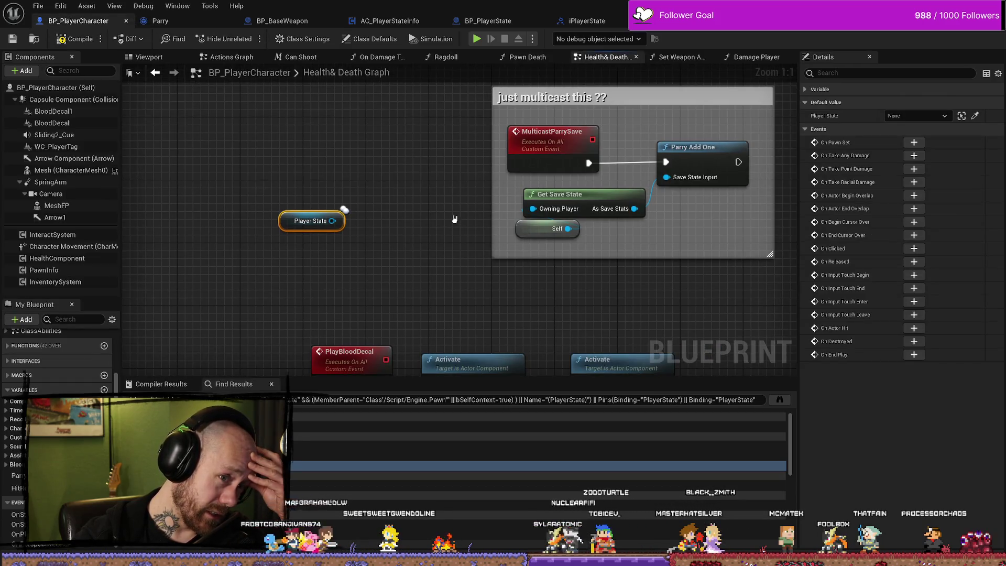
- Select the Add Kill call in Damage Player, then view iPlayerState's Add Kill and BP_PlayerState's Event Add Kill
click(738, 58)
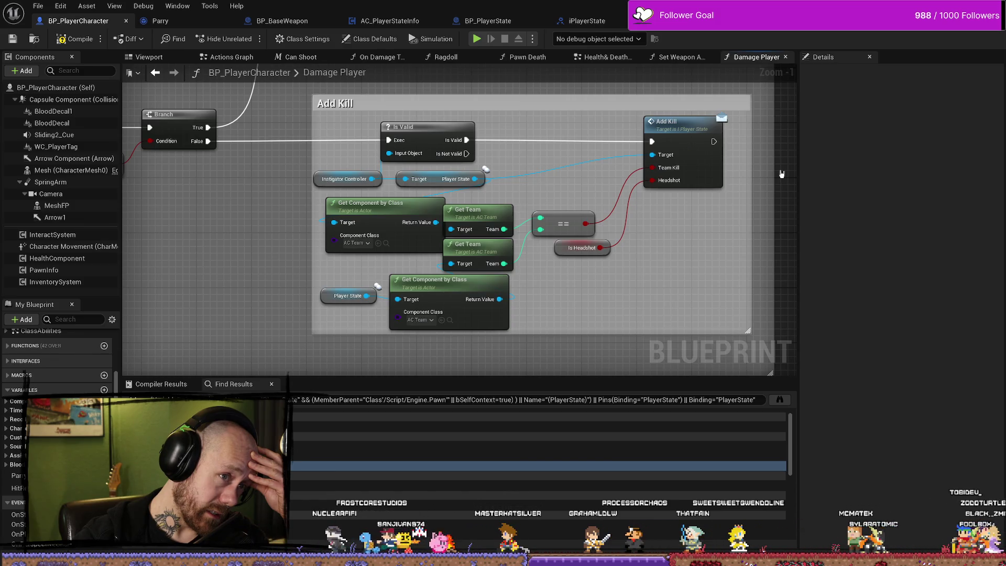
click(673, 131)
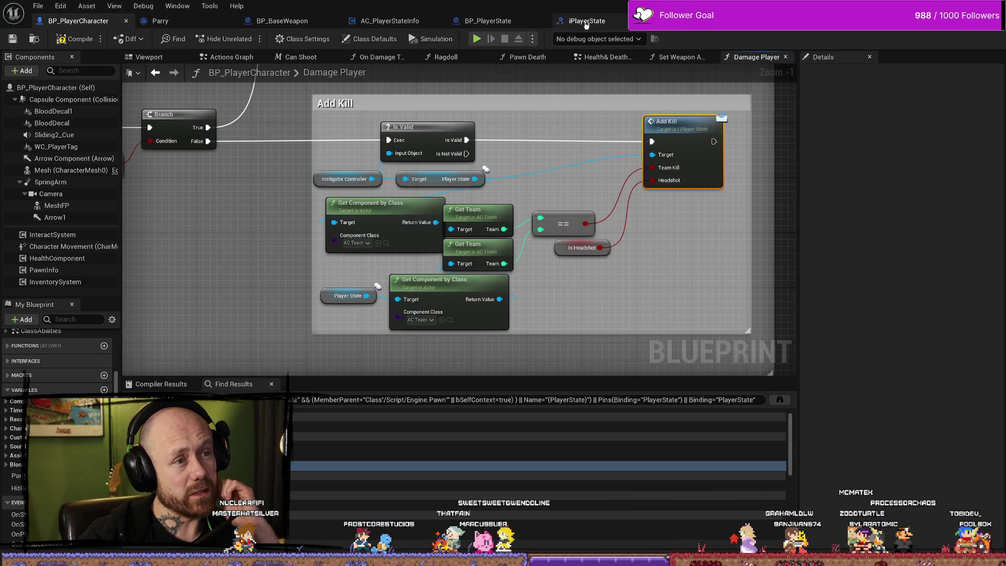
click(582, 22)
click(488, 21)
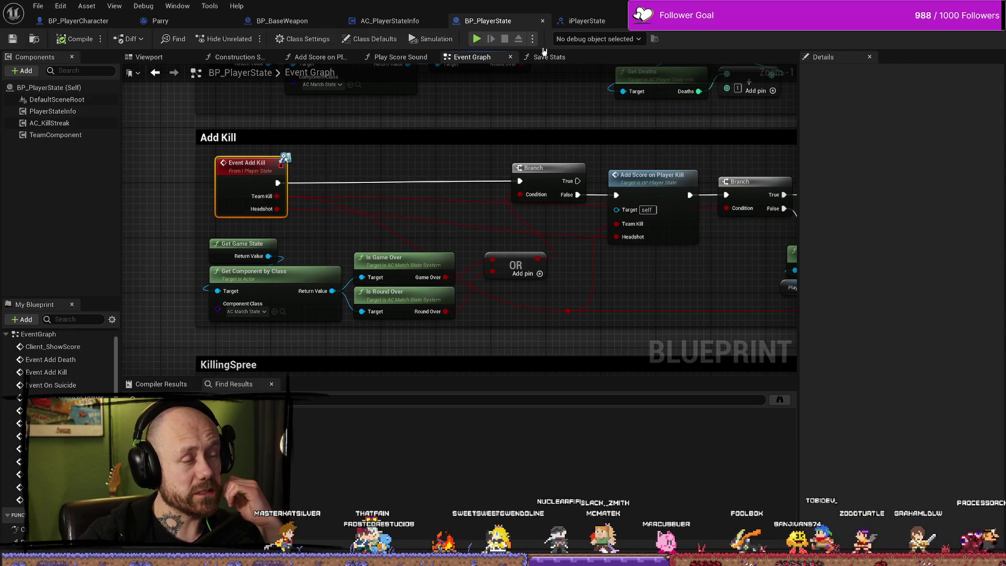
- Check the Set Kills function graph in AC_PlayerStateInfo and return to its Event Graph
click(382, 27)
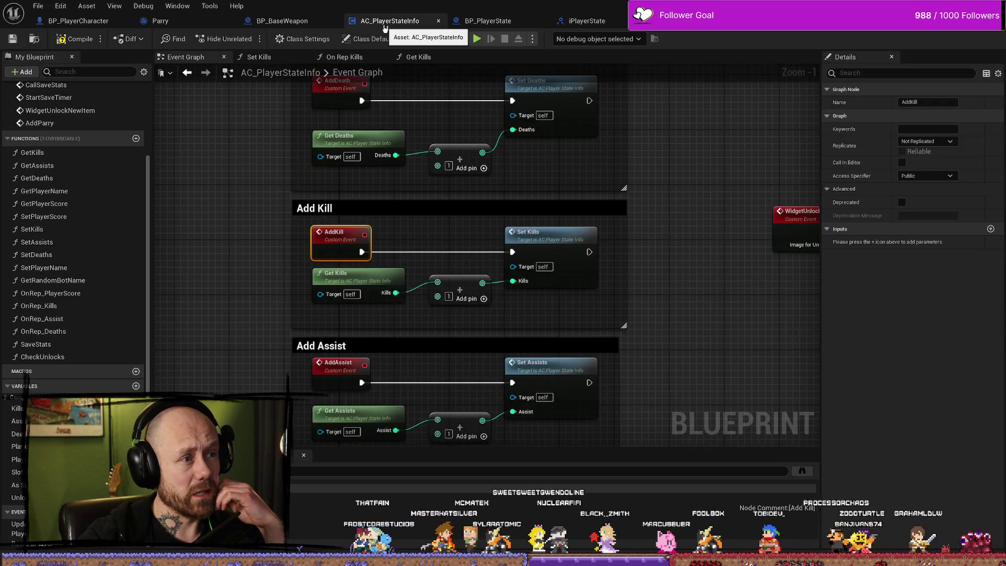
click(398, 237)
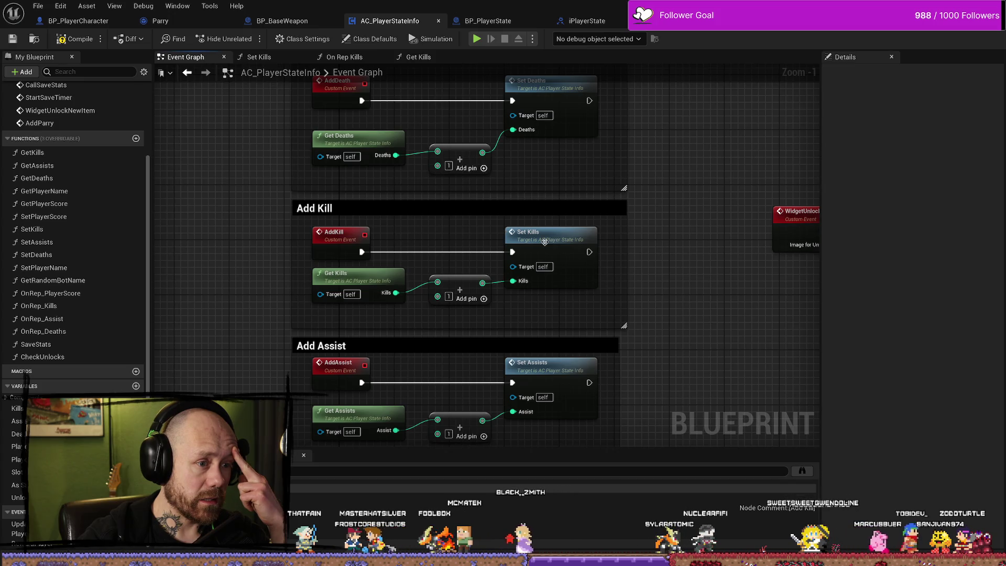
double_click(535, 245)
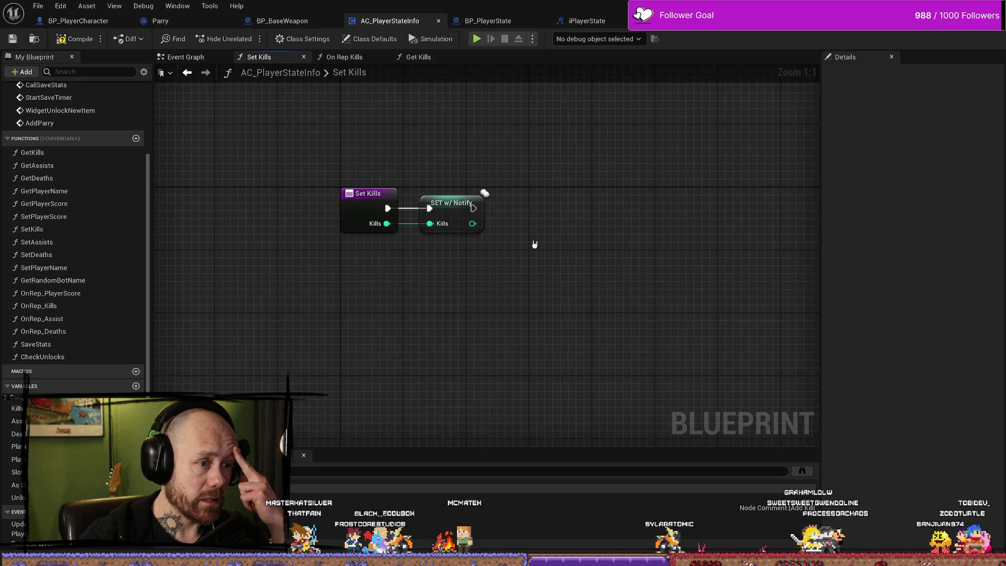
key(alt+Left)
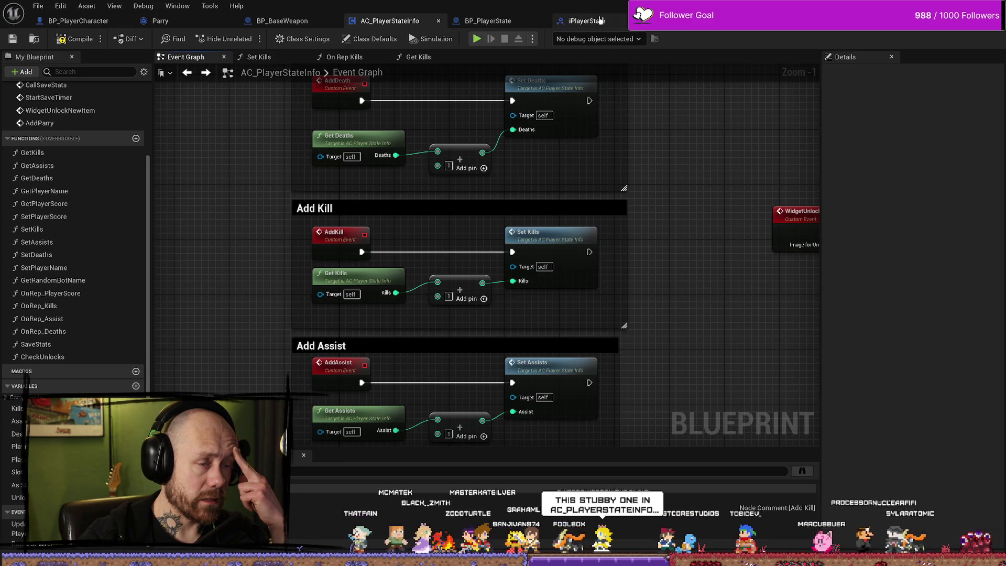
- View iPlayerState's Add Kill function, then select AC_PlayerStateInfo's AddKill custom event and open its actions
click(600, 20)
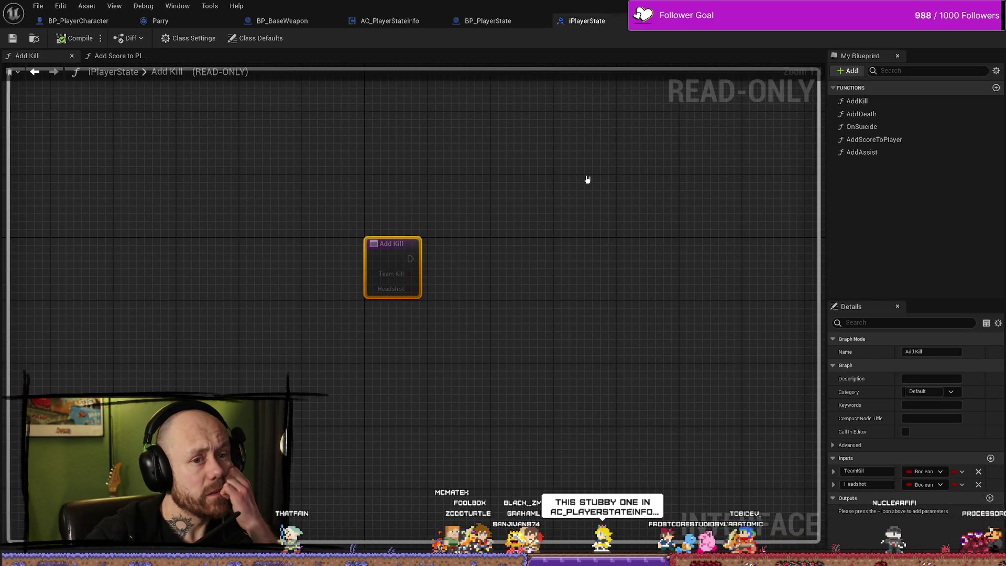
click(655, 157)
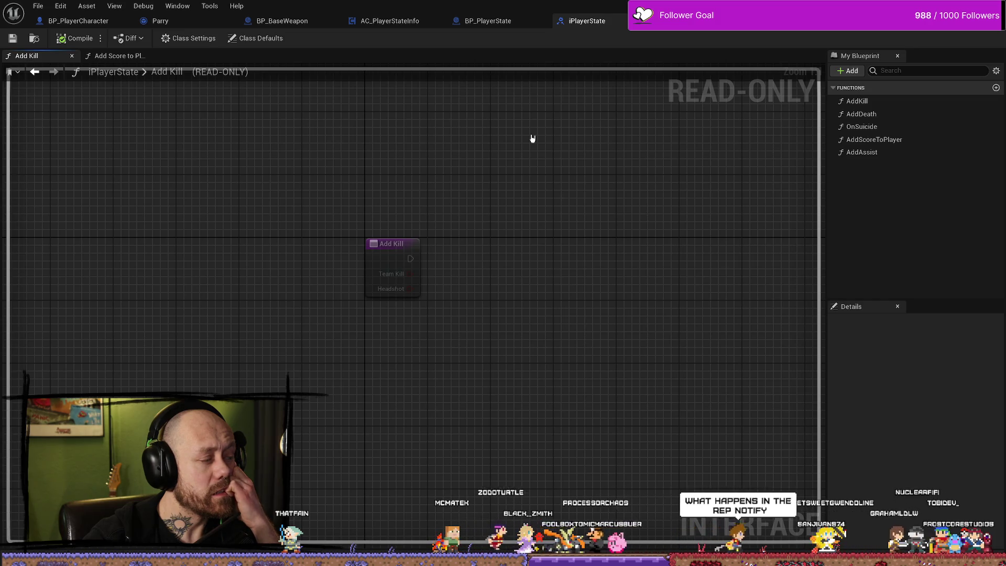
click(398, 22)
click(314, 255)
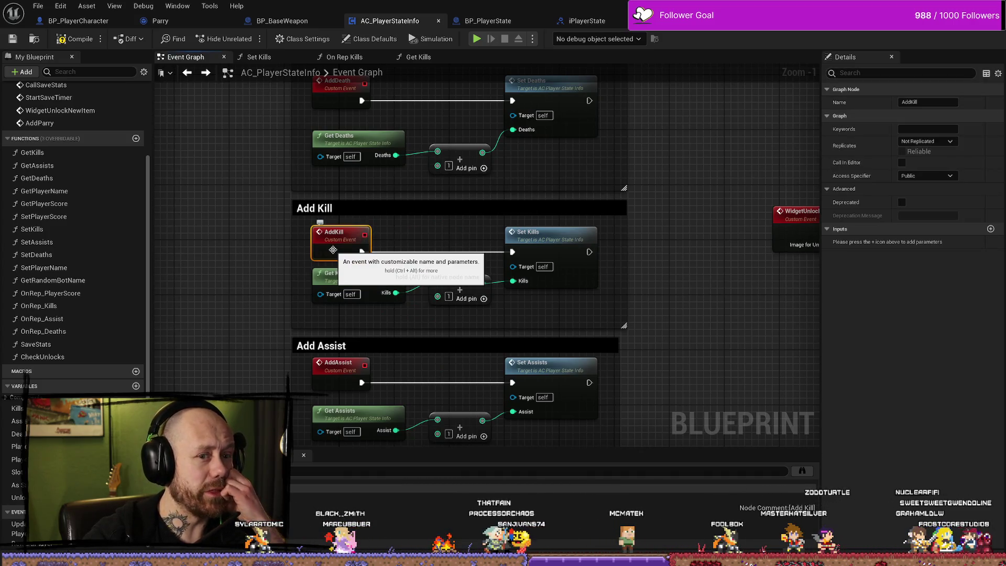
right_click(335, 248)
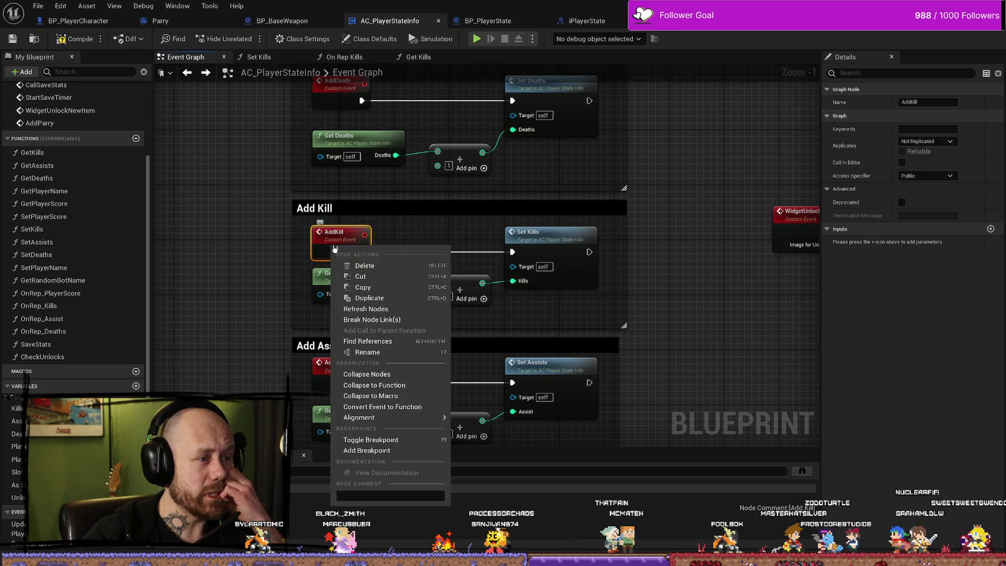
- Find AddKill references, jump to BP_PlayerState's Event Add Kill, then return to AC_PlayerStateInfo
click(368, 341)
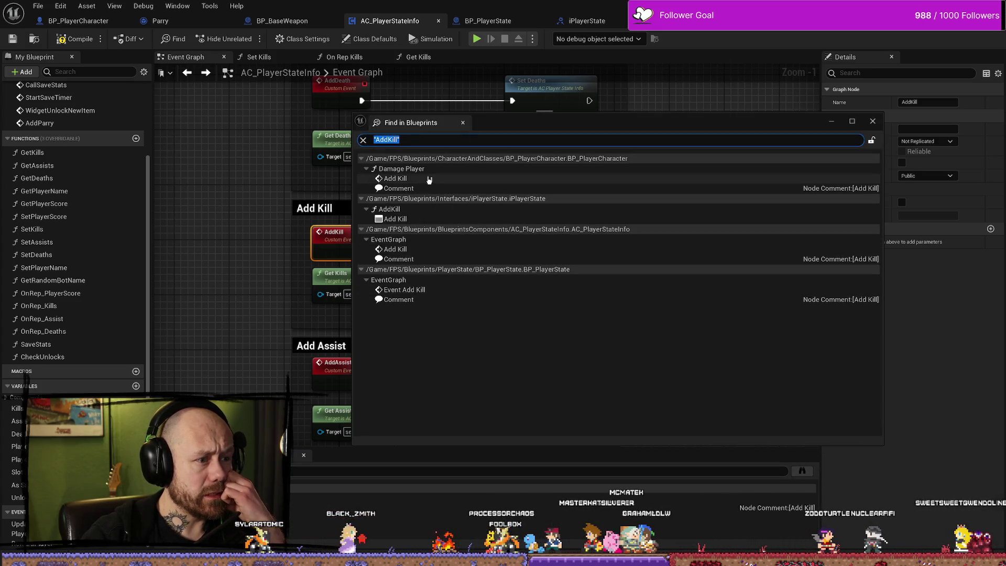
double_click(442, 291)
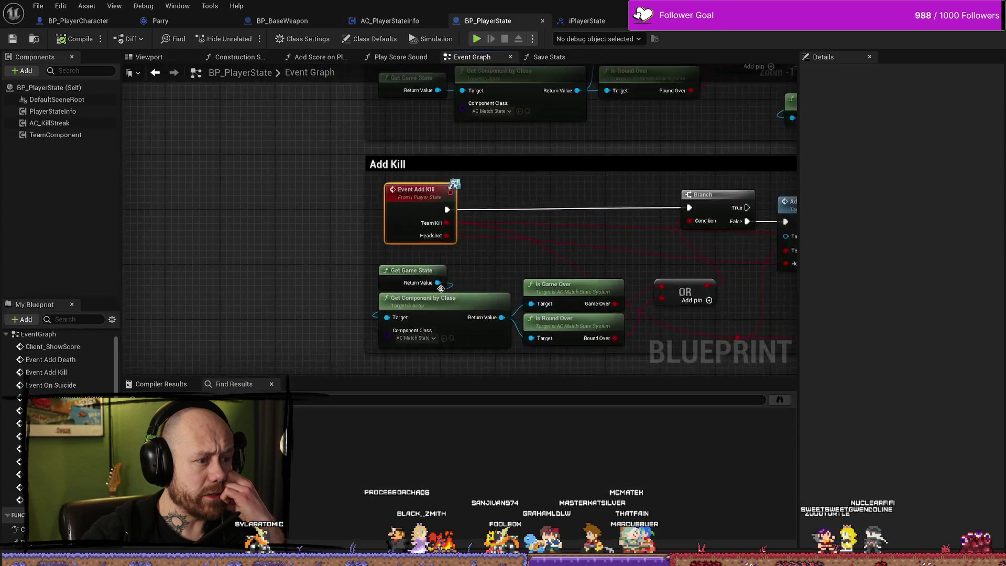
scroll(490, 253, down, 2)
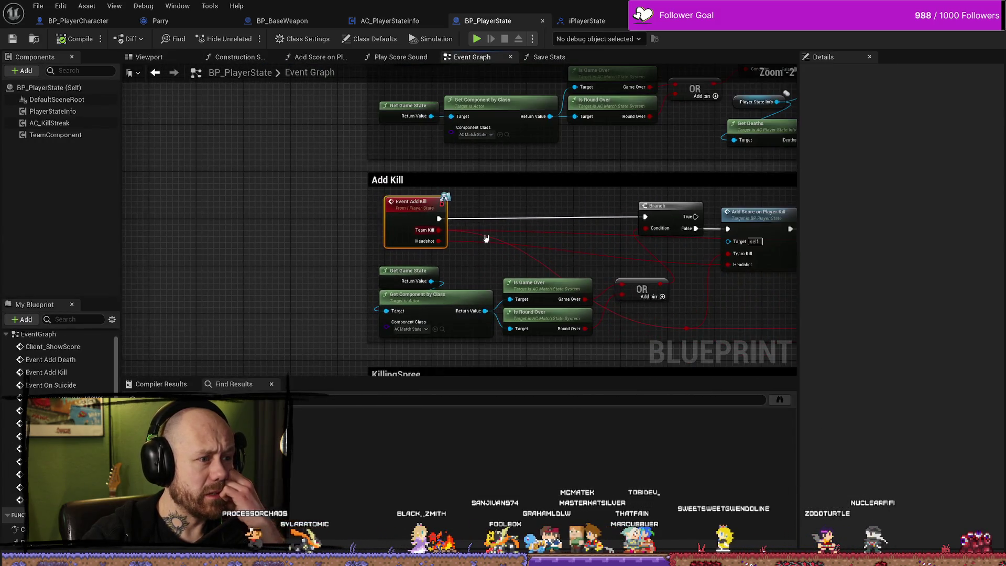
scroll(493, 191, up, 1)
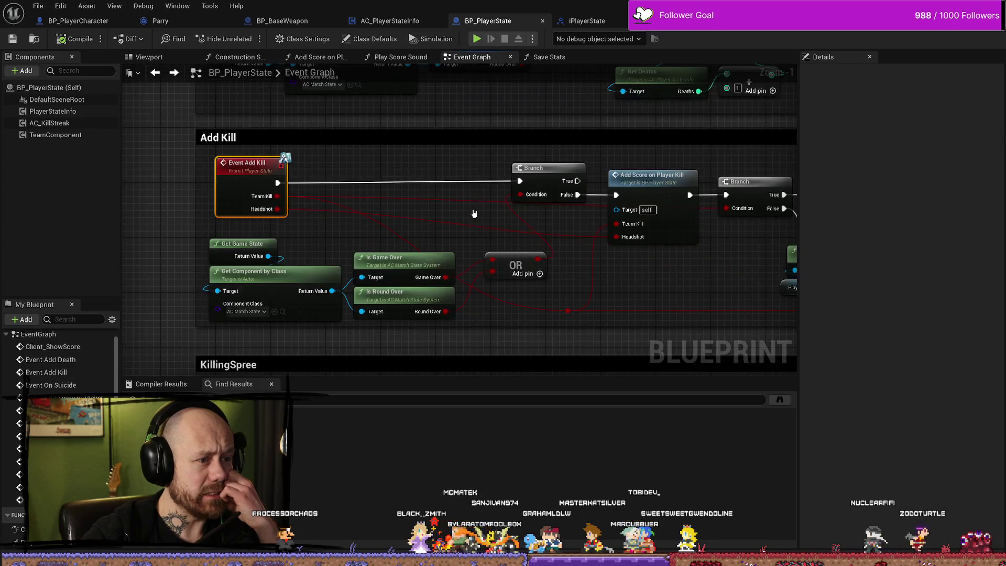
click(582, 21)
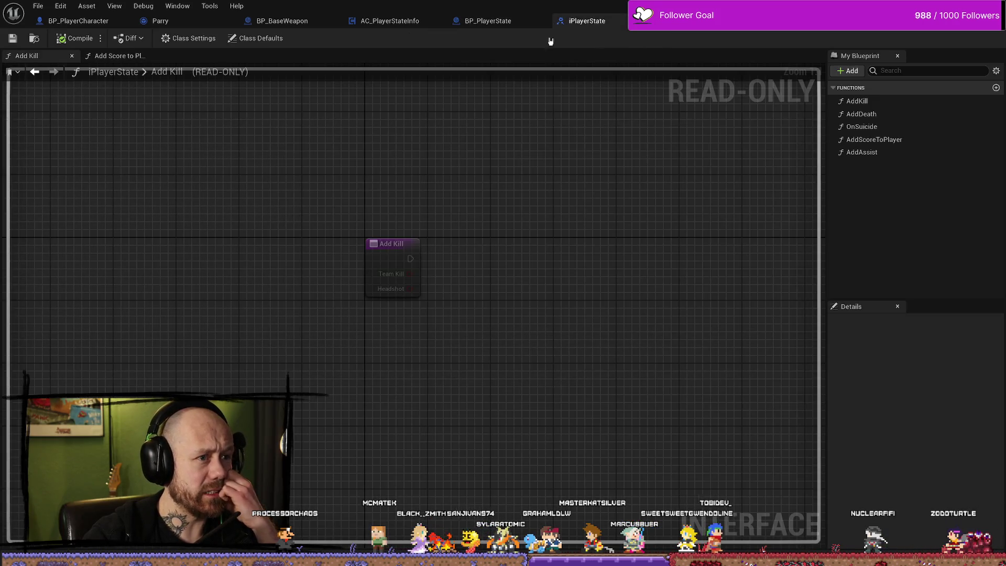
click(404, 22)
- Open the Get Kills pure function graph, which returns Kills
right_click(342, 244)
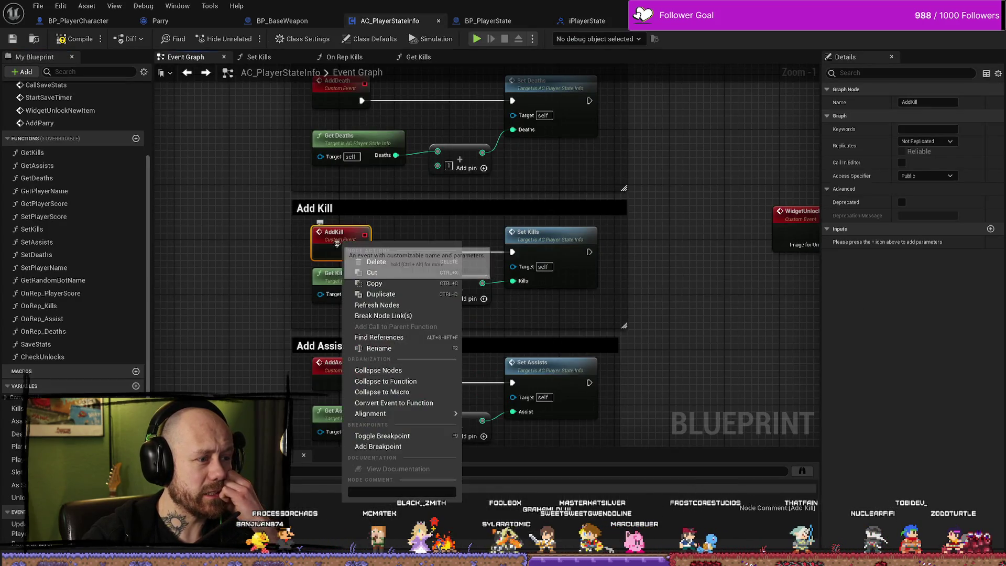
click(240, 250)
click(241, 249)
click(331, 244)
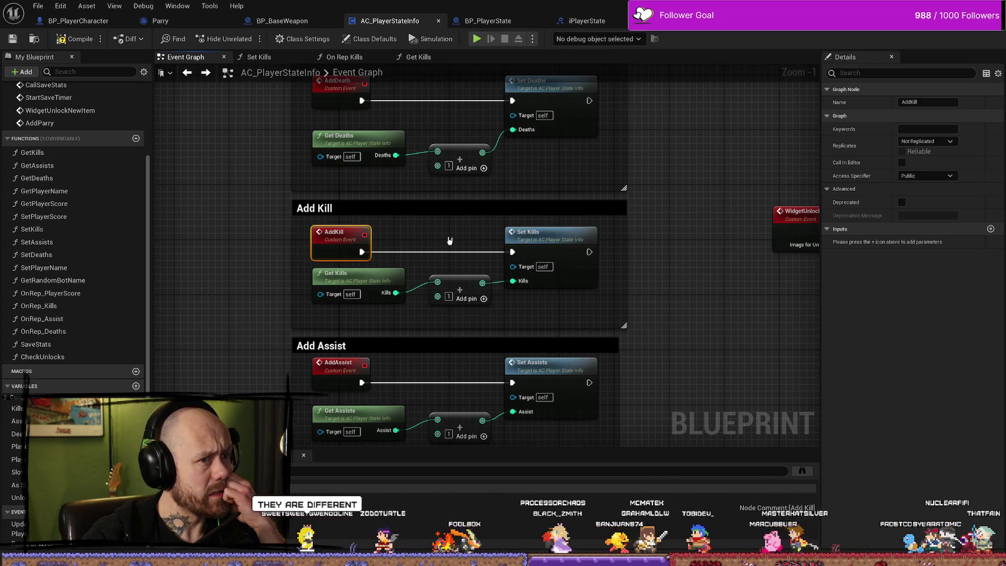
click(344, 234)
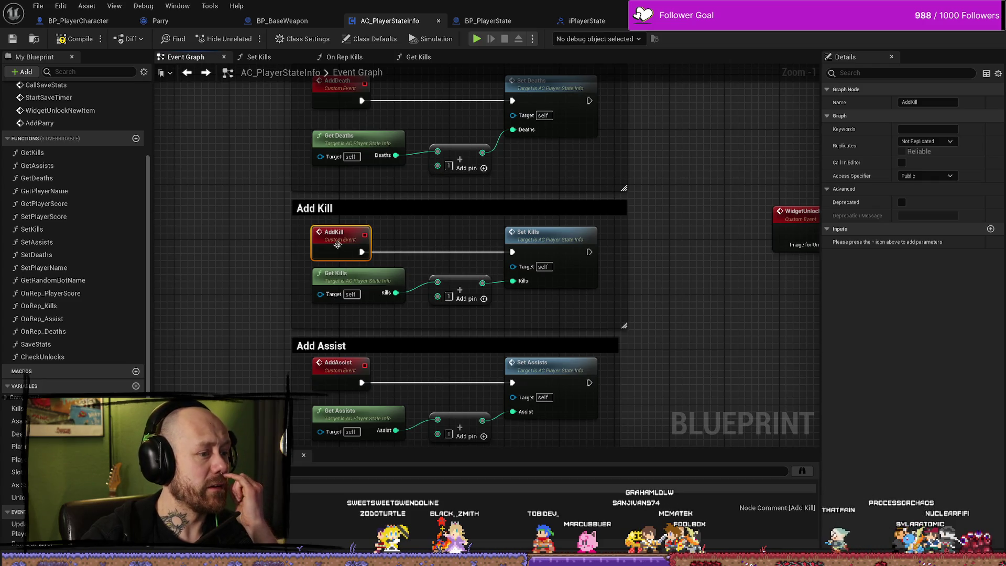
double_click(390, 285)
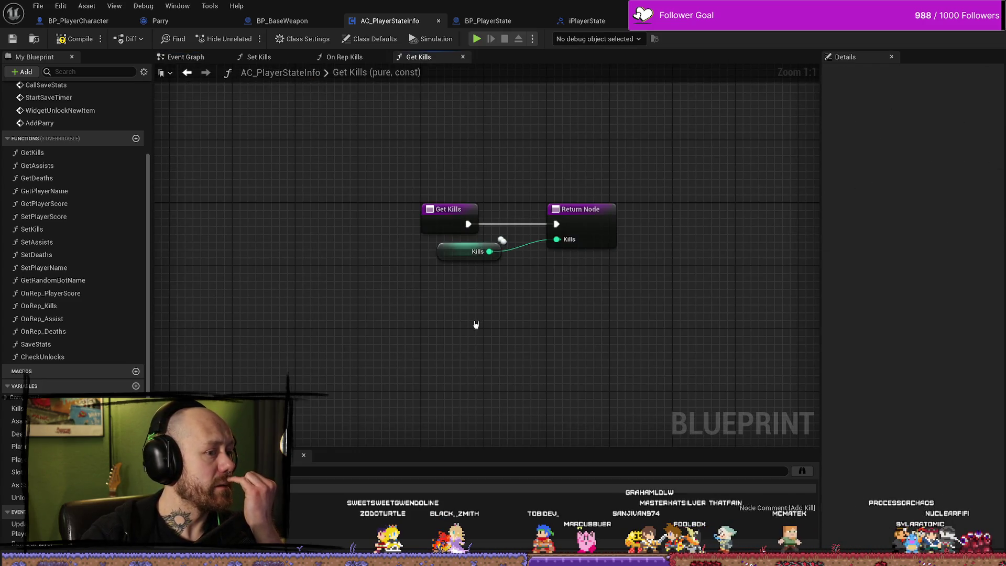
key(alt+Left)
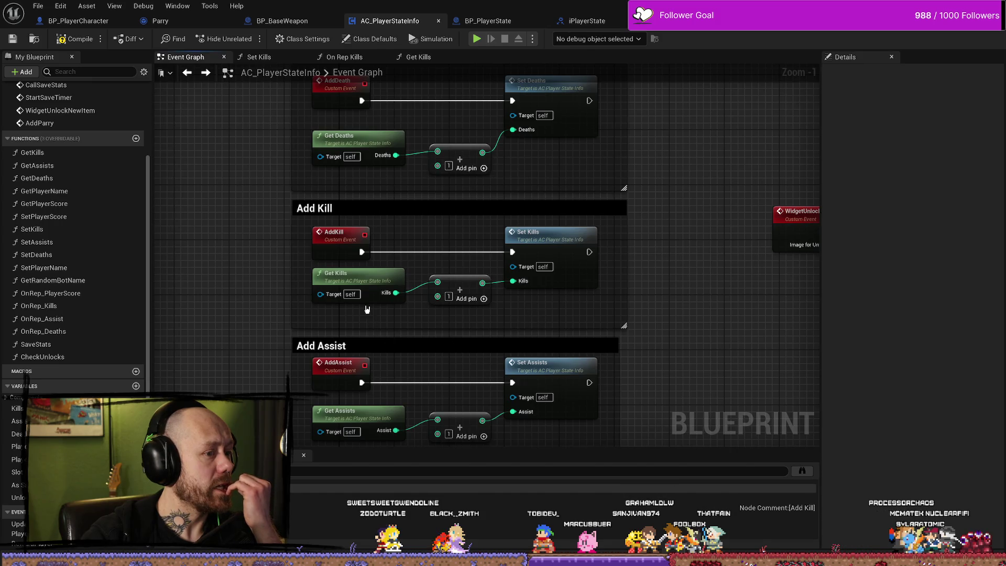
click(368, 284)
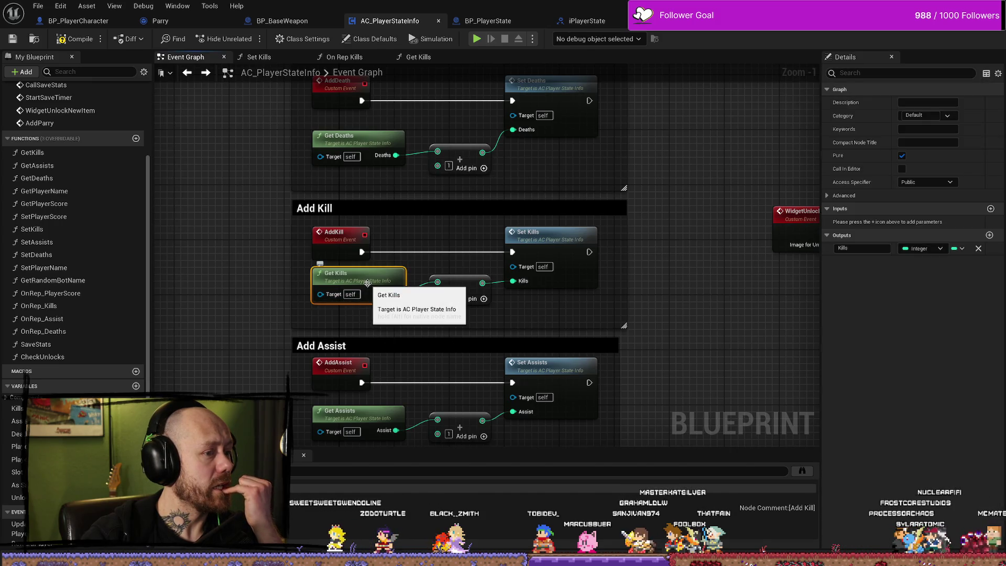
double_click(368, 284)
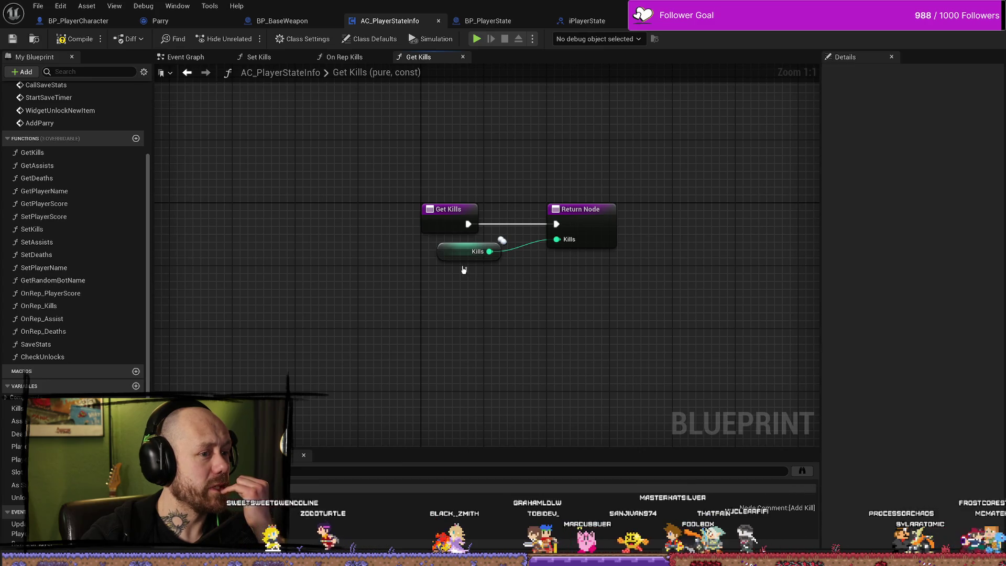
- Go back to the Event Graph, then view iPlayerState's read-only Add Kill with Team Kill and Headshot inputs
key(alt+Left)
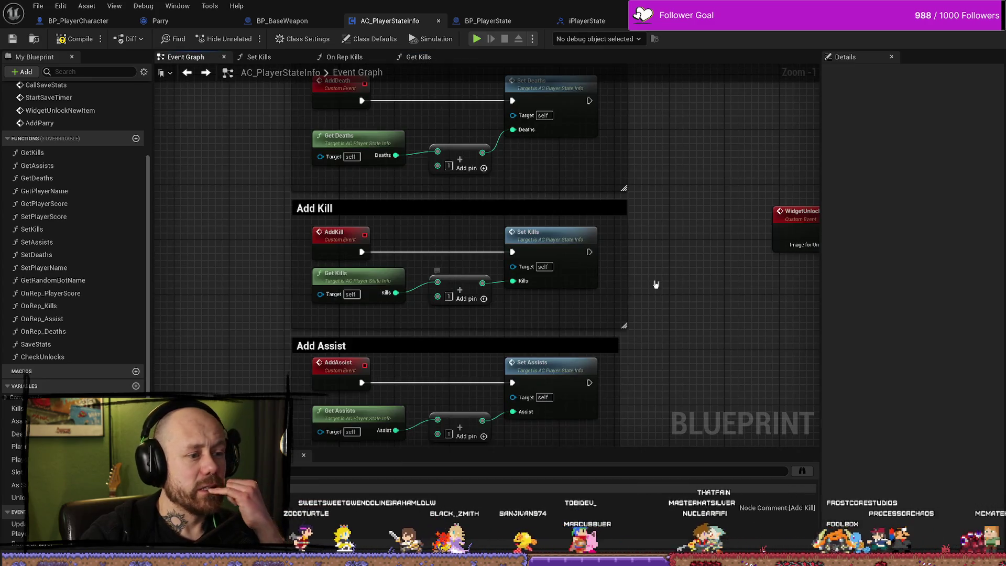
scroll(588, 279, down, 4)
scroll(618, 247, up, 5)
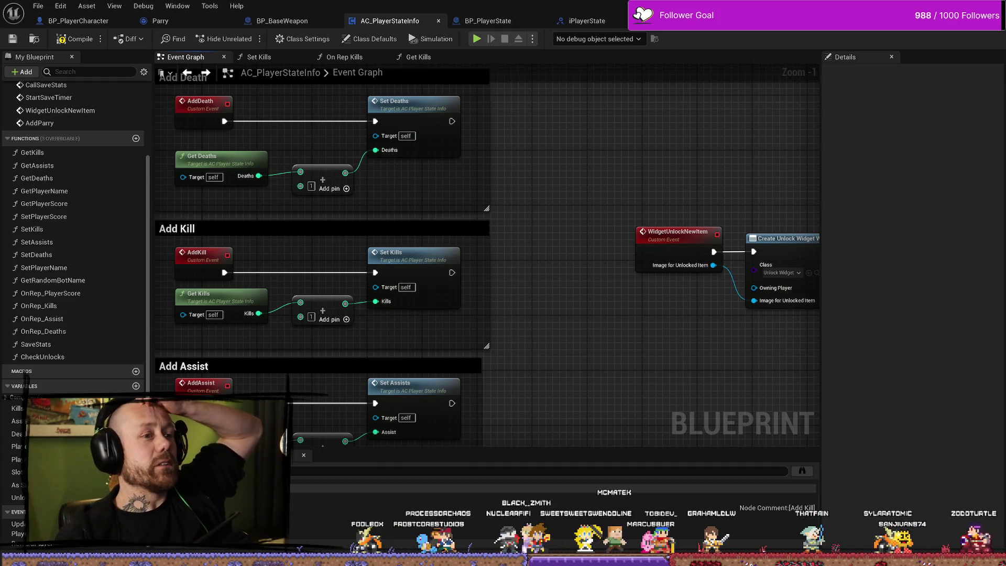
click(566, 21)
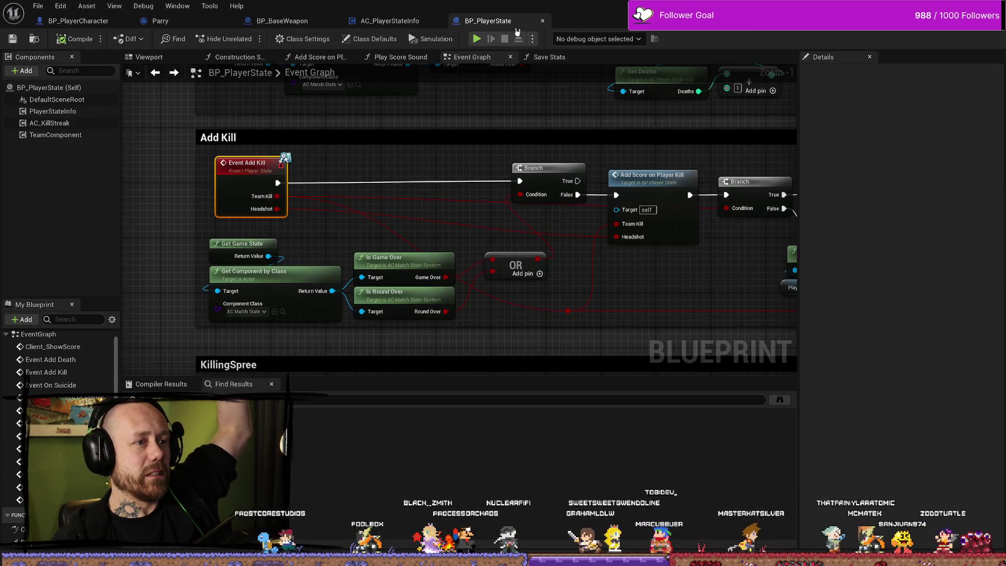
click(649, 22)
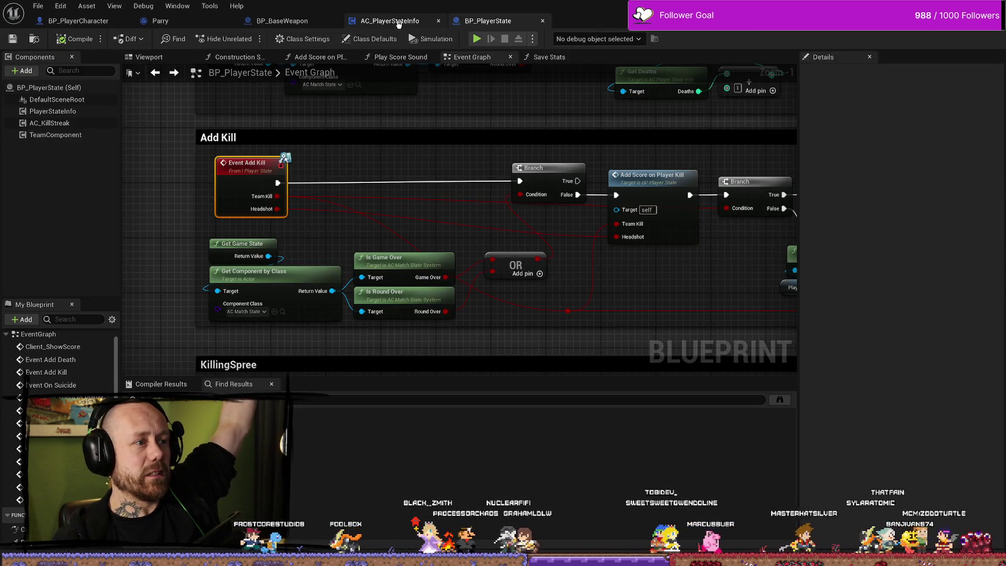
drag(333, 168, 412, 177)
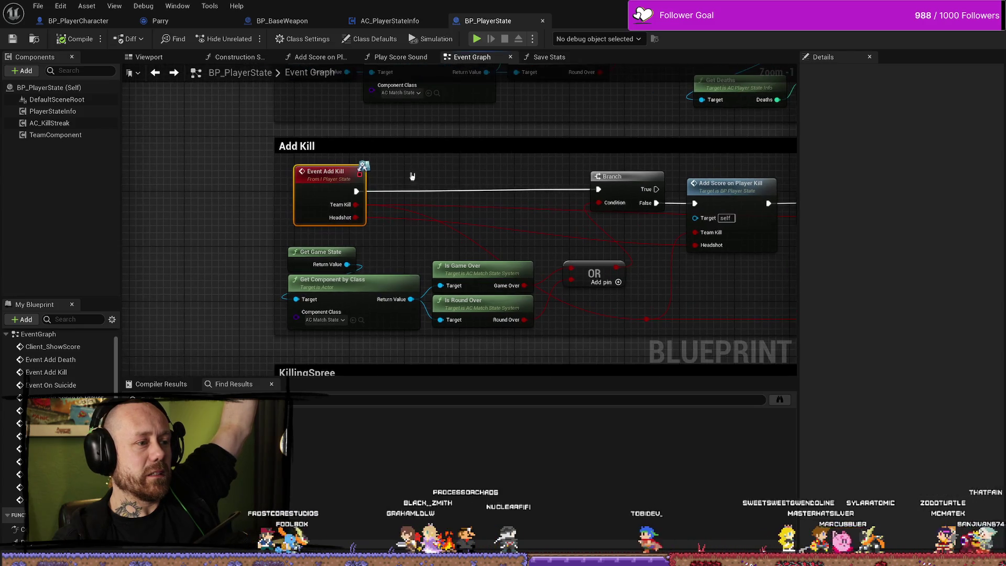
click(543, 22)
scroll(620, 187, down, 3)
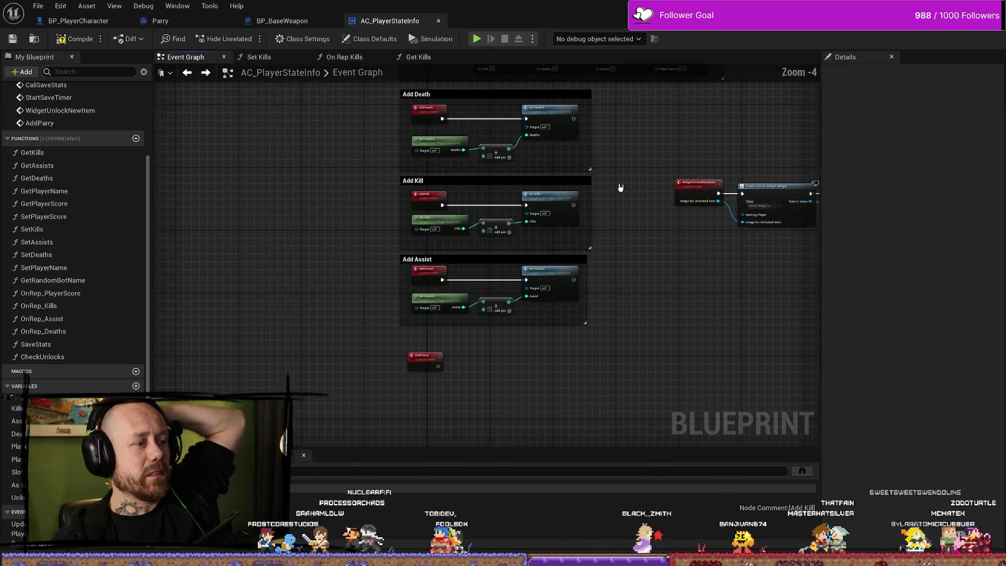
scroll(620, 188, up, 3)
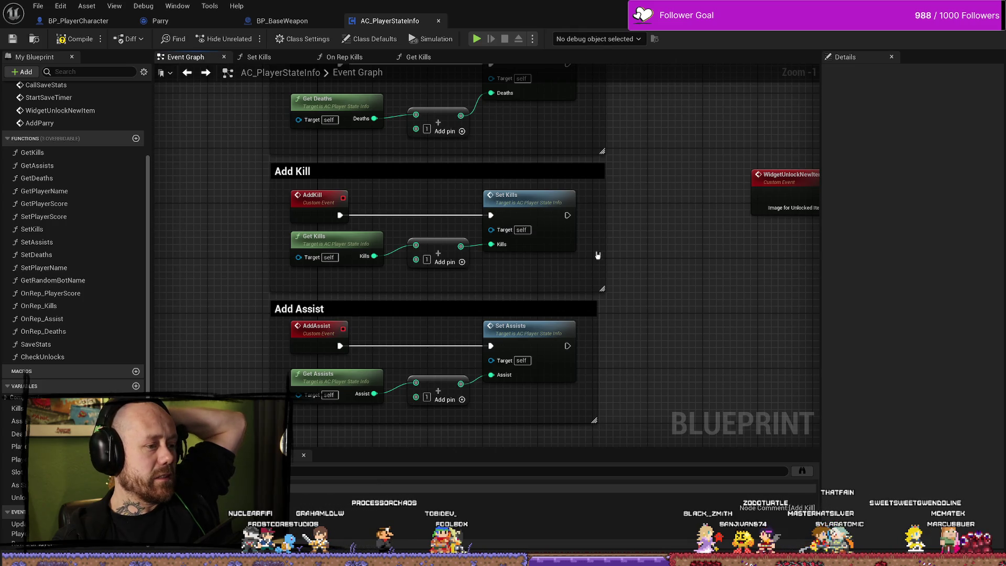
scroll(598, 255, down, 2)
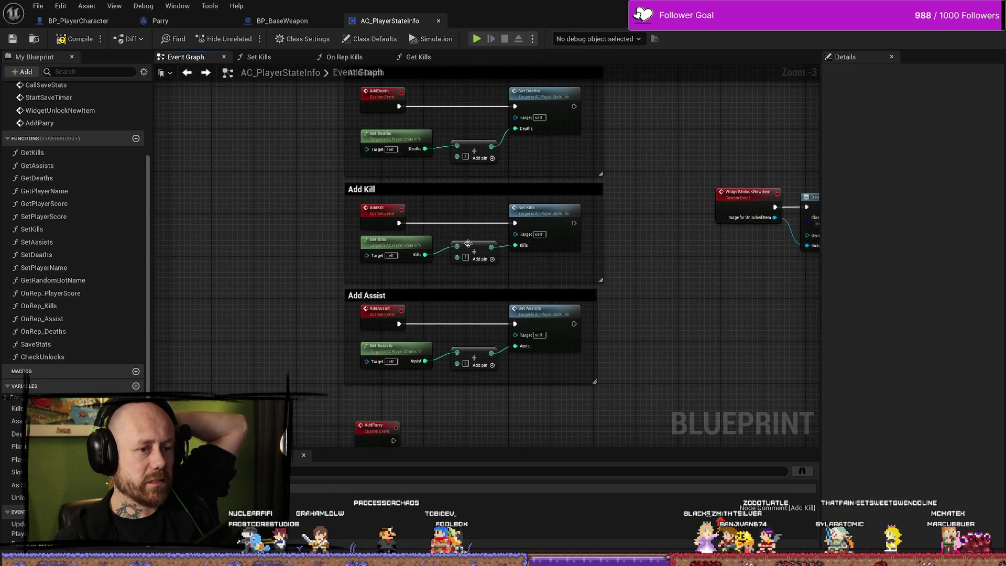
right_click(381, 212)
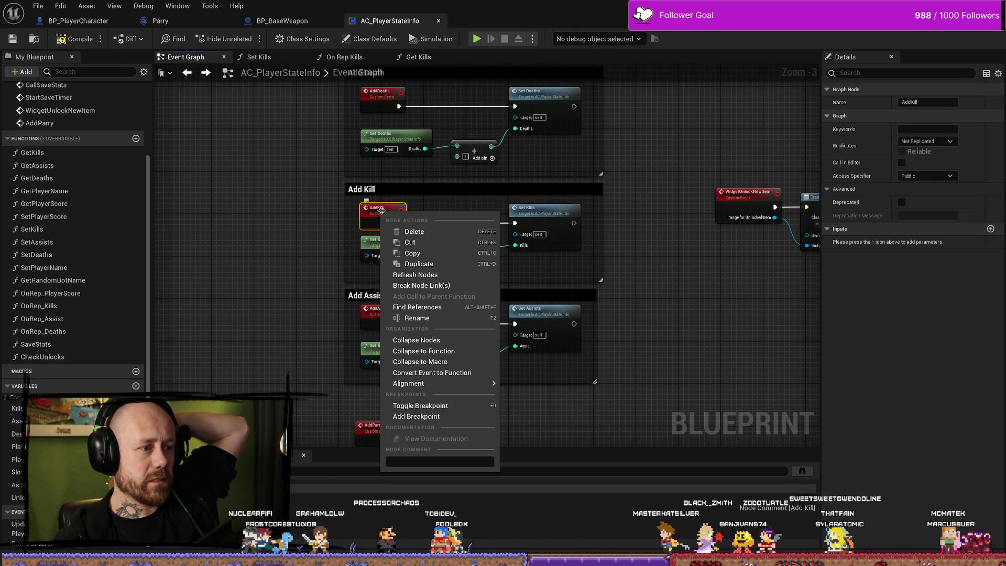
click(451, 318)
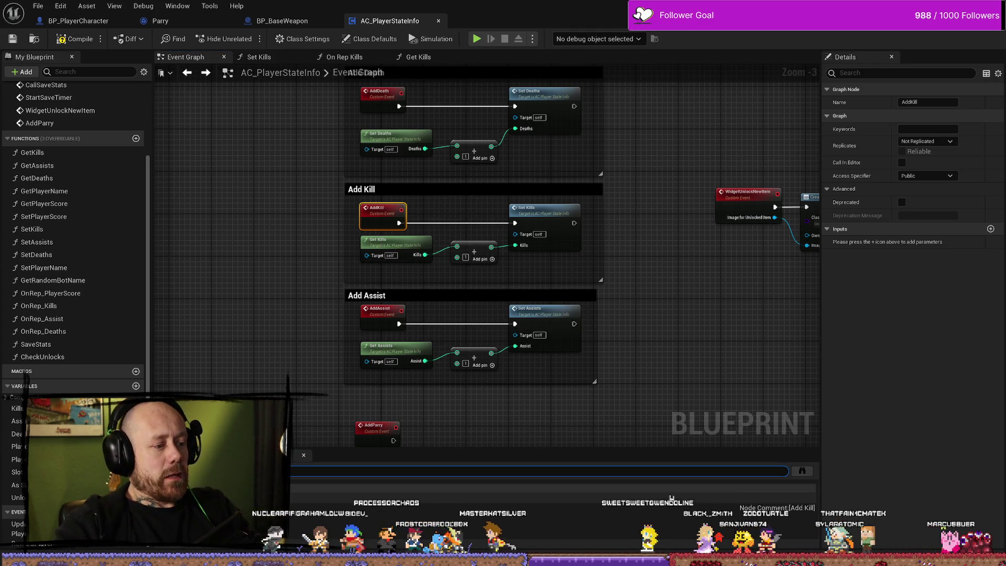
click(802, 471)
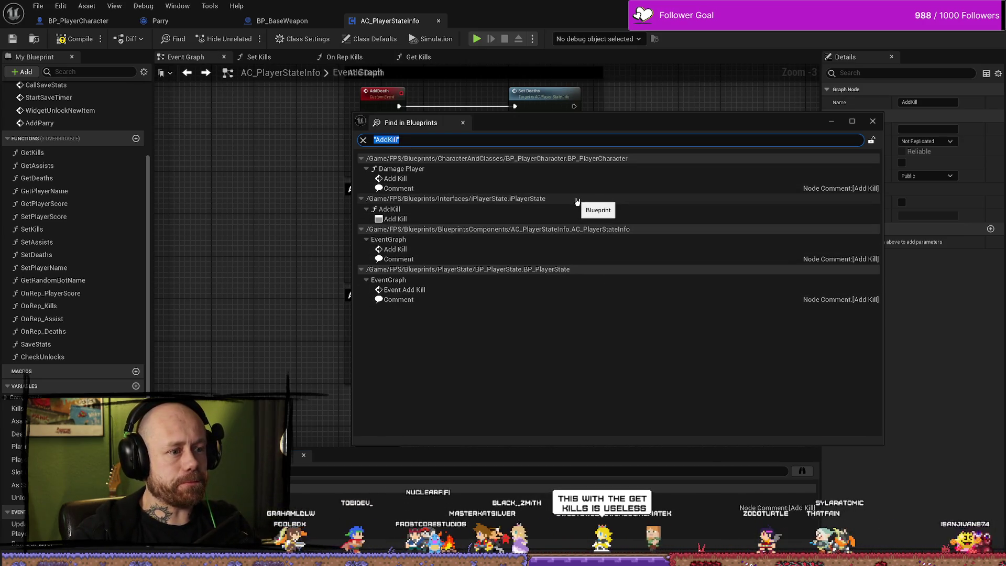
double_click(455, 221)
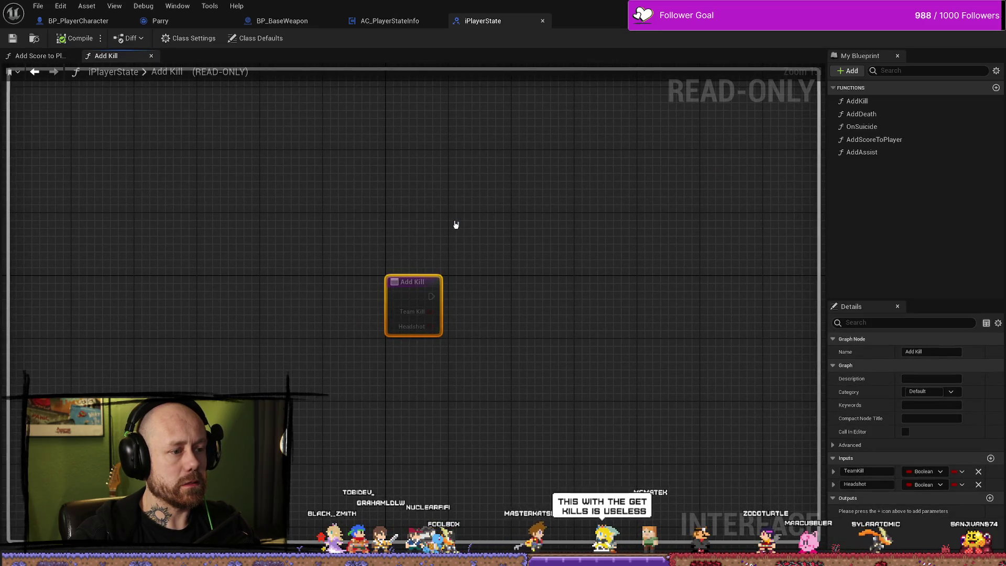
scroll(456, 225, down, 5)
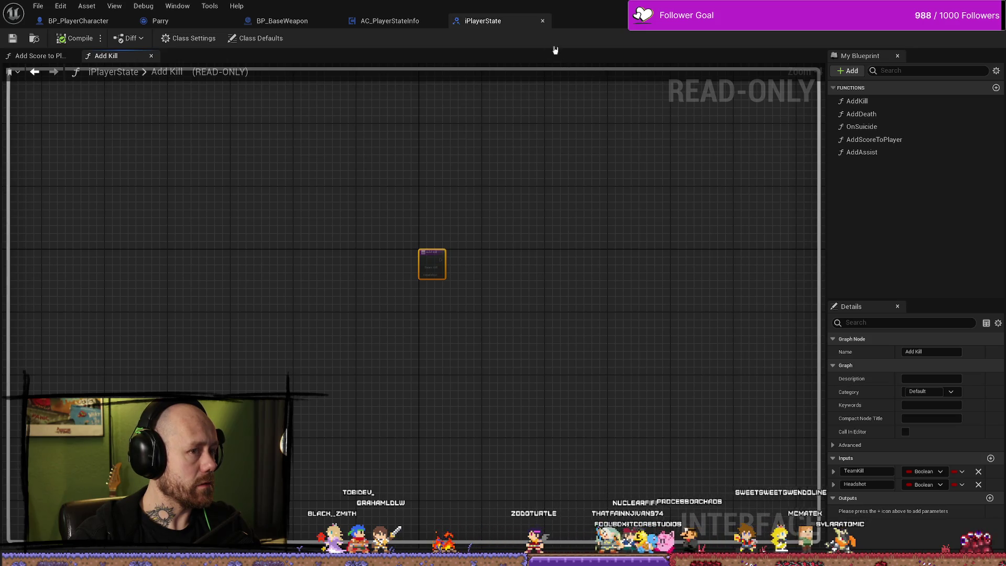
click(544, 21)
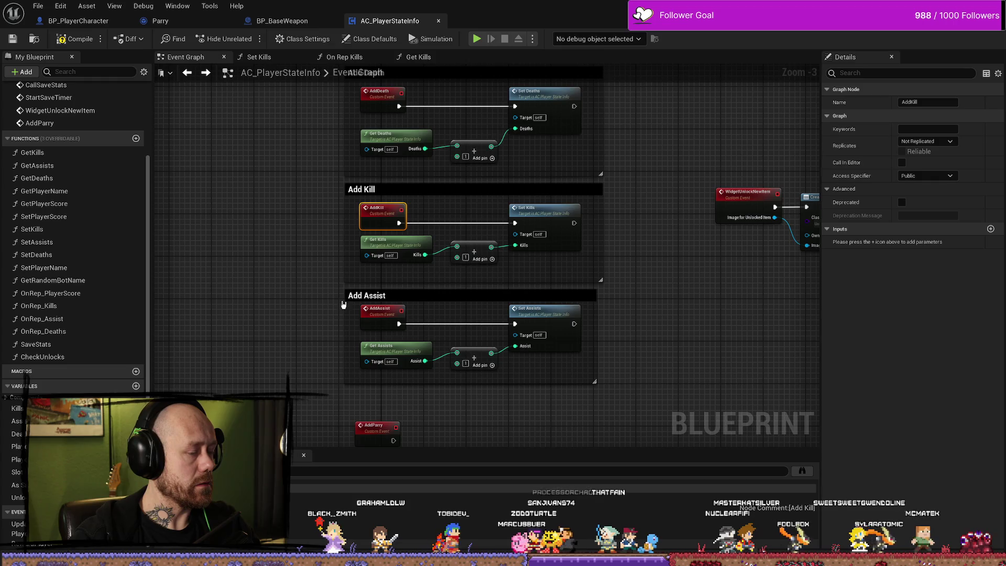
- Inspect the nodes inside the Get Kills function graph, then go back to the Event Graph
right_click(396, 215)
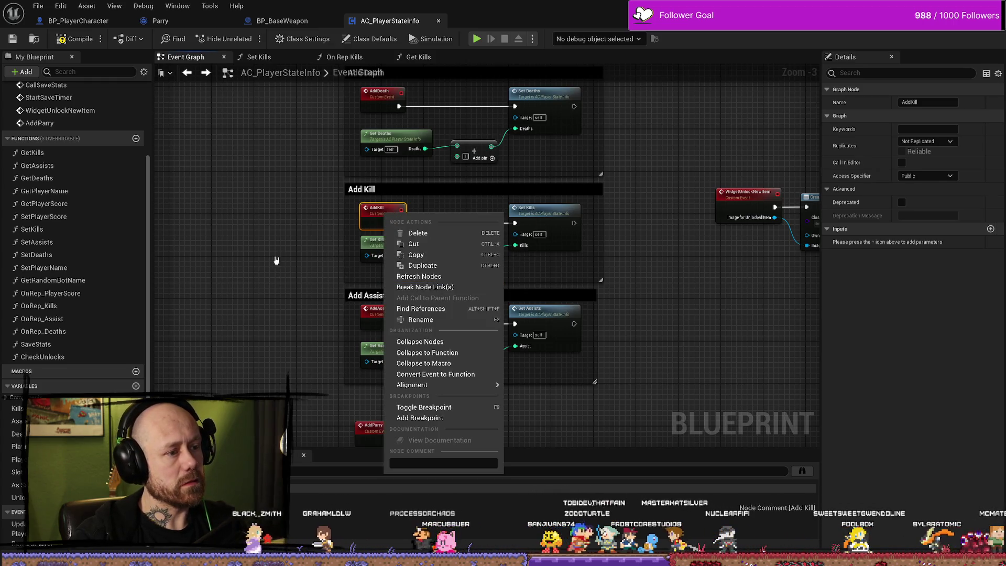
click(274, 258)
click(397, 215)
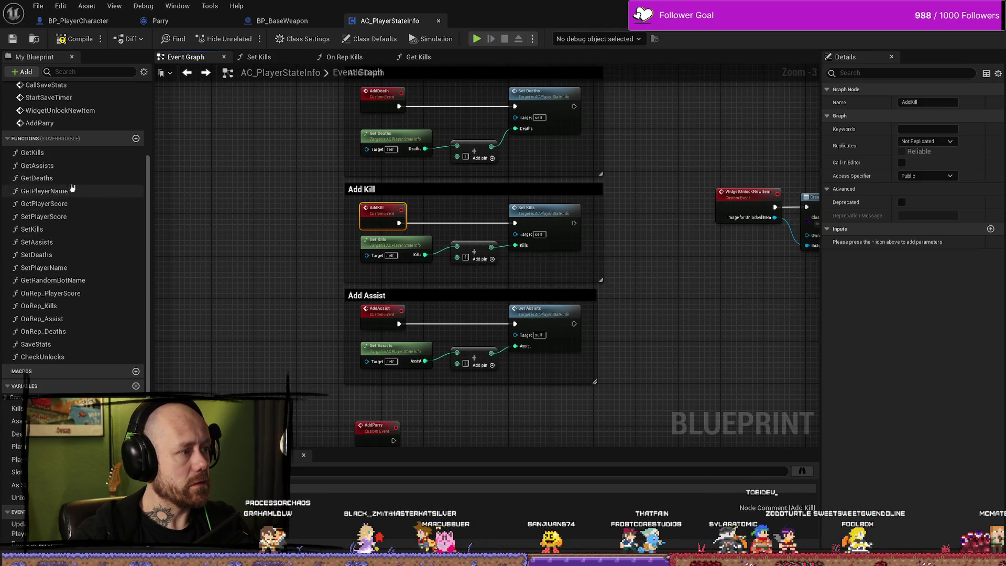
double_click(67, 154)
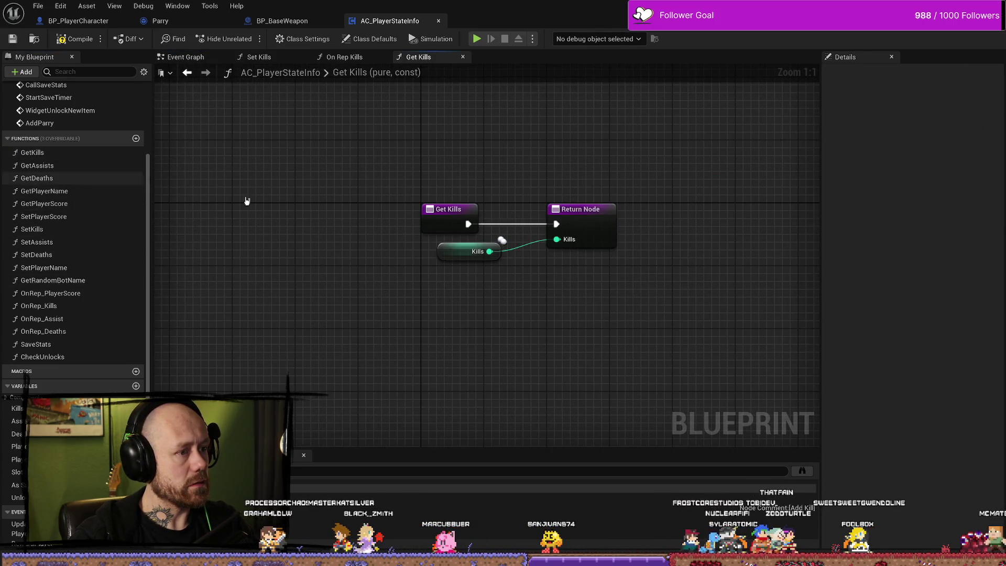
drag(406, 157, 616, 353)
click(616, 352)
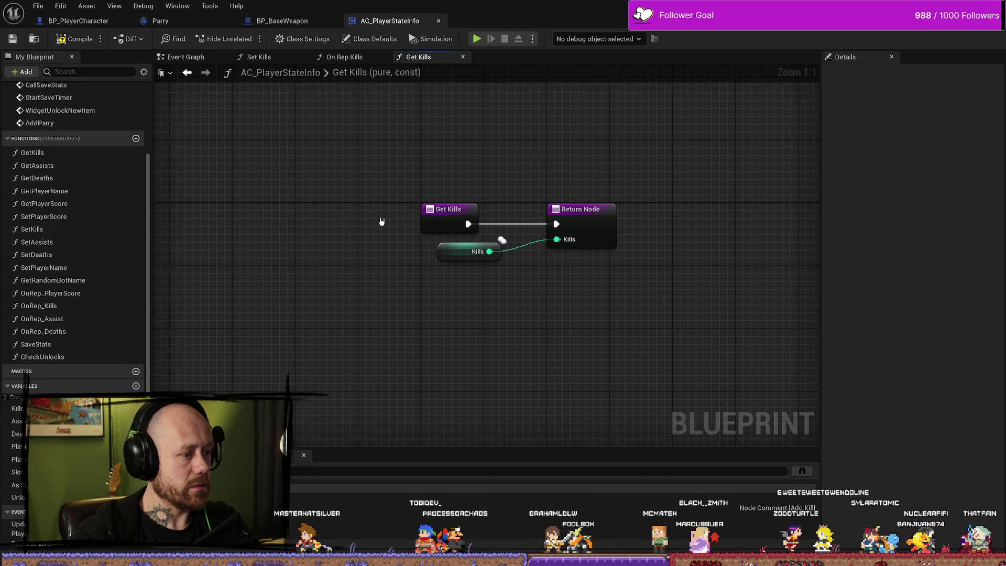
key(alt+Left)
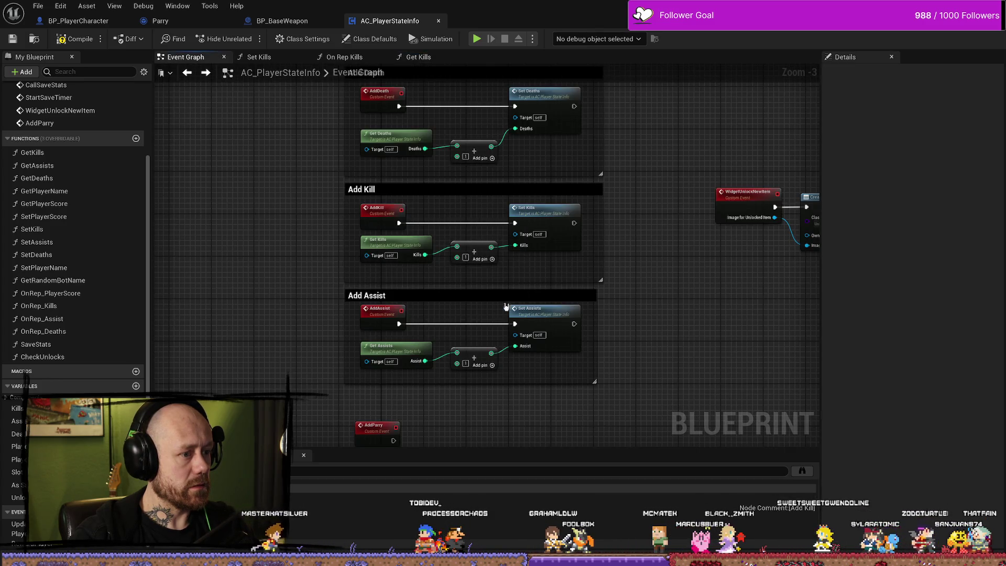
- Nudge the Add Assist comment group slightly left, leaving its title unchanged
drag(641, 300, 615, 290)
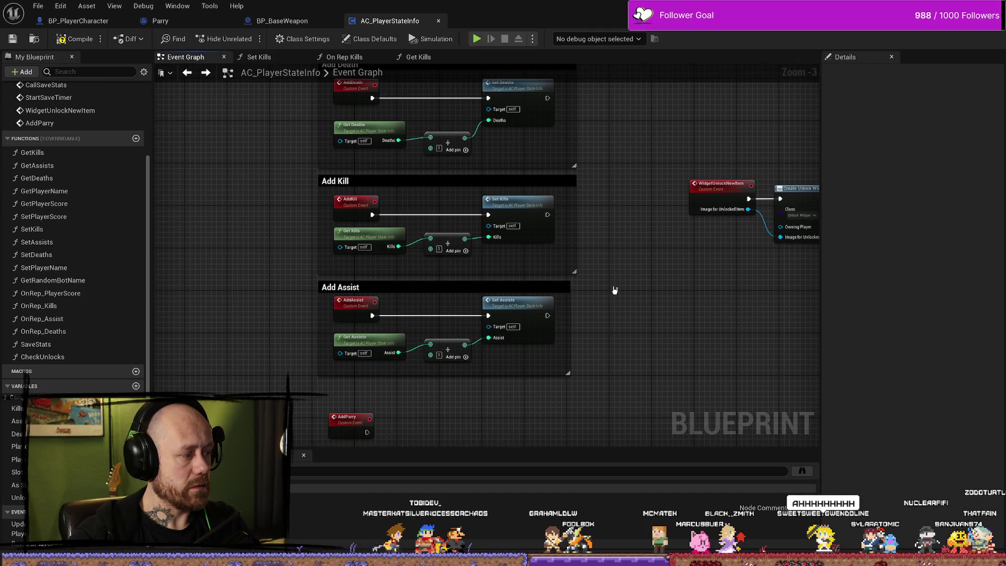
scroll(665, 285, down, 2)
scroll(599, 254, up, 3)
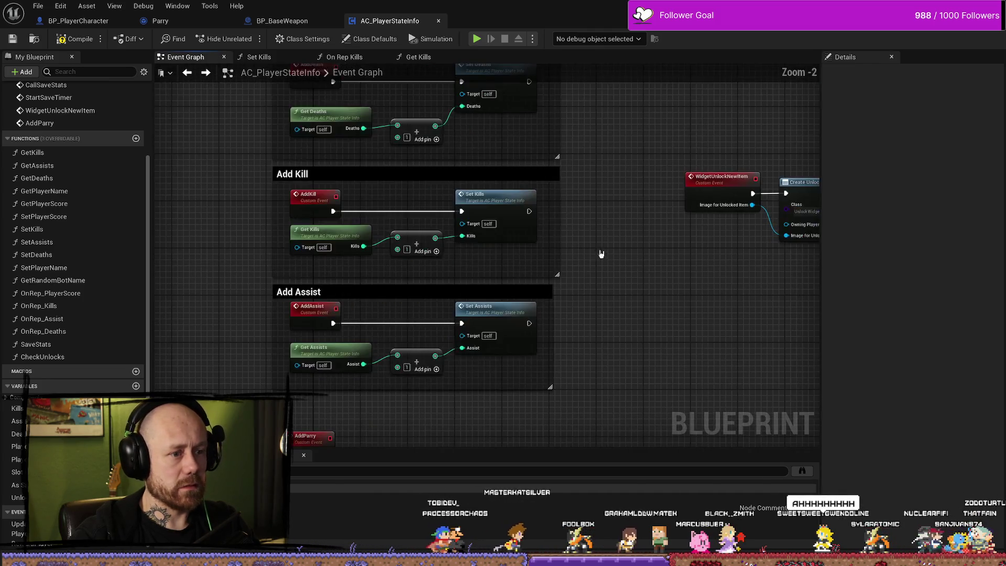
click(533, 313)
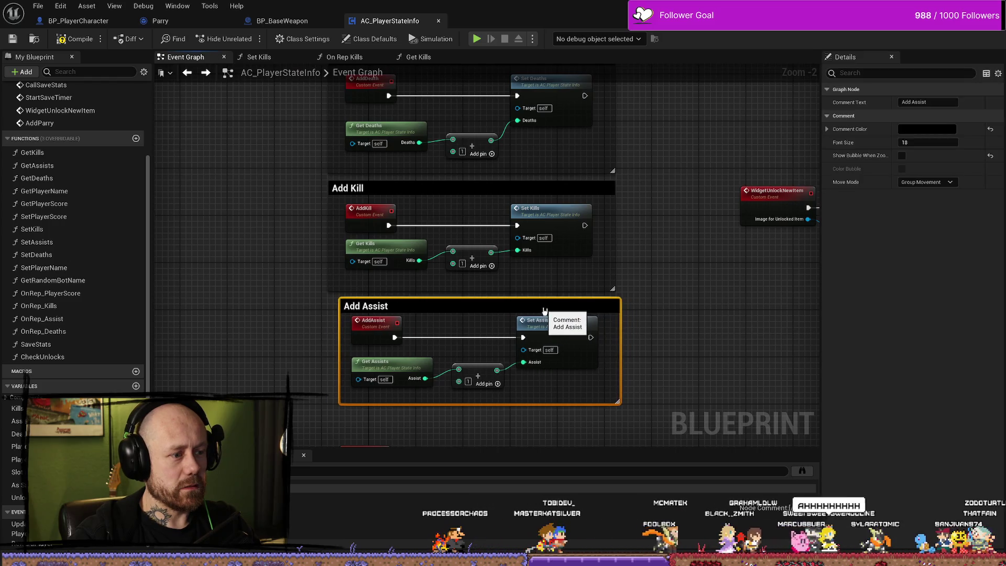
drag(534, 313, 533, 311)
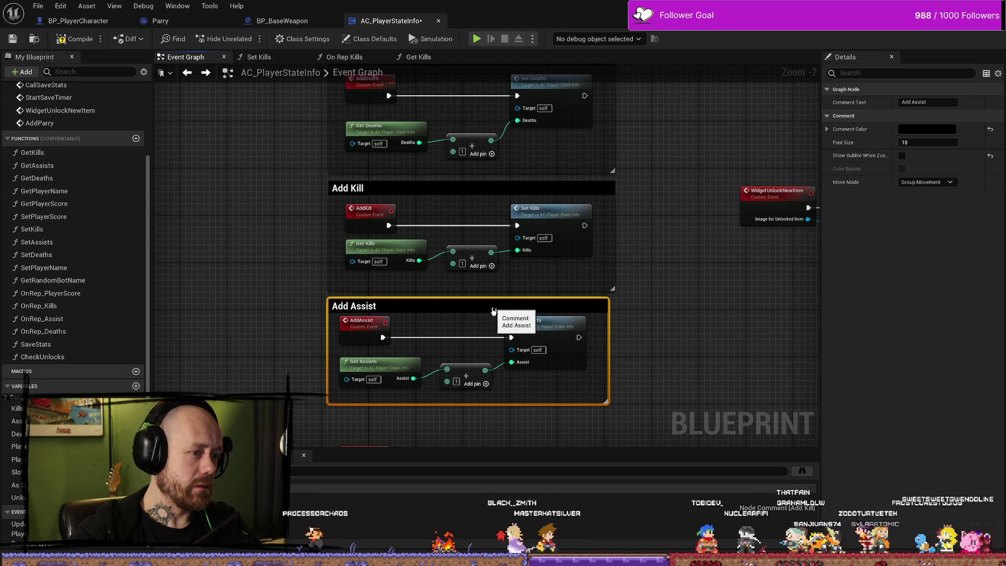
double_click(532, 314)
click(608, 299)
scroll(608, 299, down, 2)
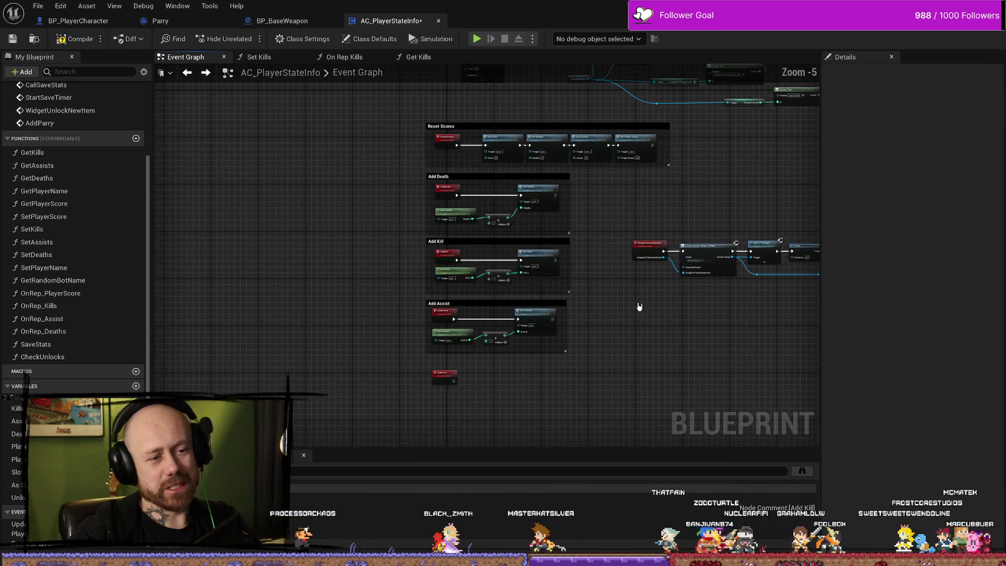
scroll(613, 310, up, 2)
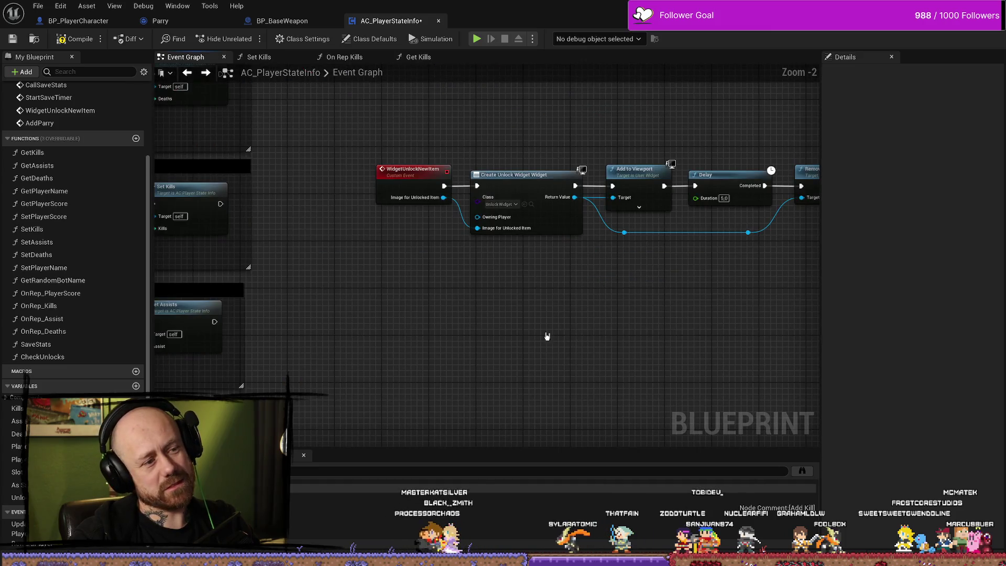
scroll(547, 336, down, 2)
scroll(524, 336, up, 2)
scroll(578, 341, down, 2)
scroll(571, 360, up, 2)
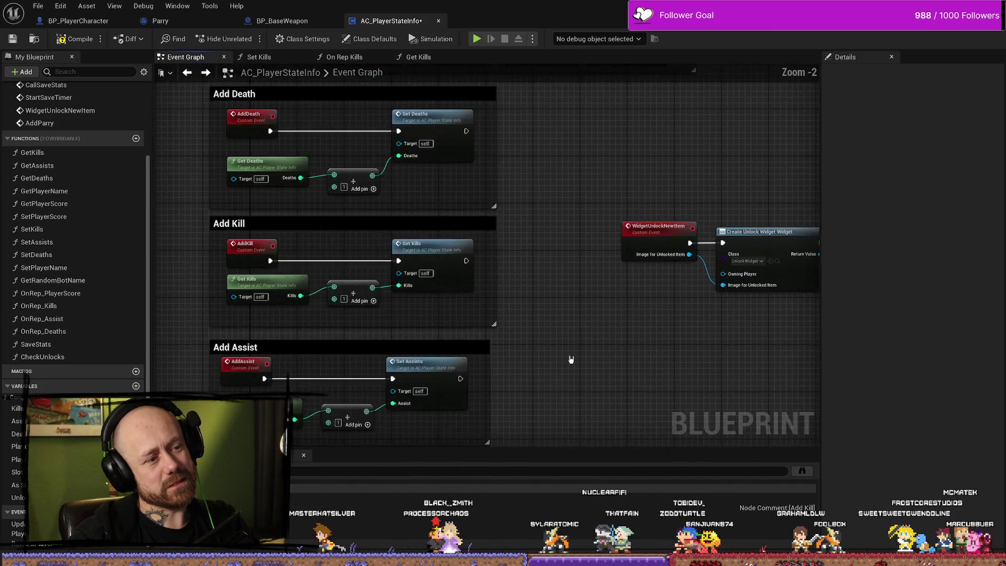
scroll(572, 359, down, 2)
scroll(456, 404, up, 2)
- Delete the unused AddParry event and compile AC_PlayerStateInfo
click(293, 339)
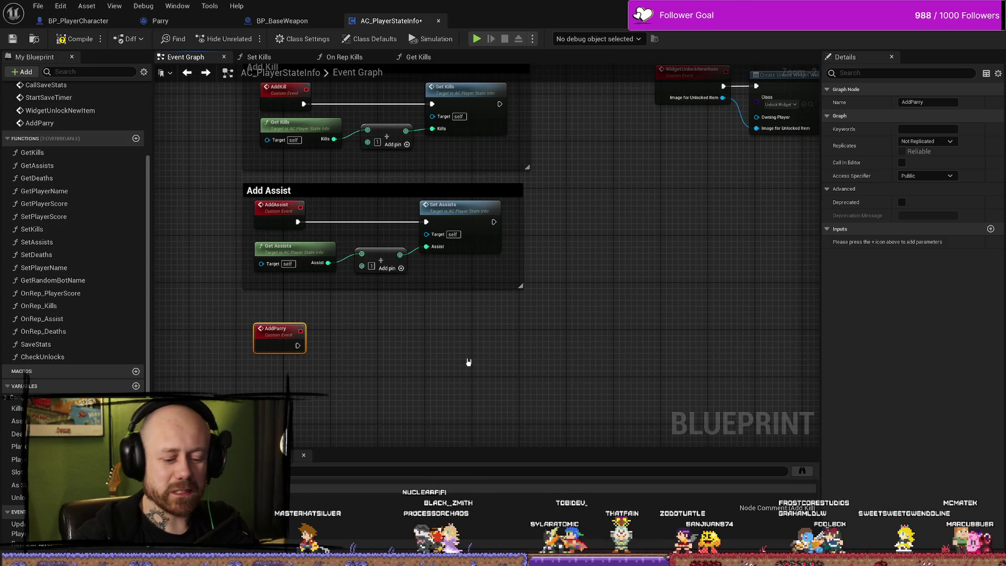
key(Delete)
drag(423, 324, 489, 311)
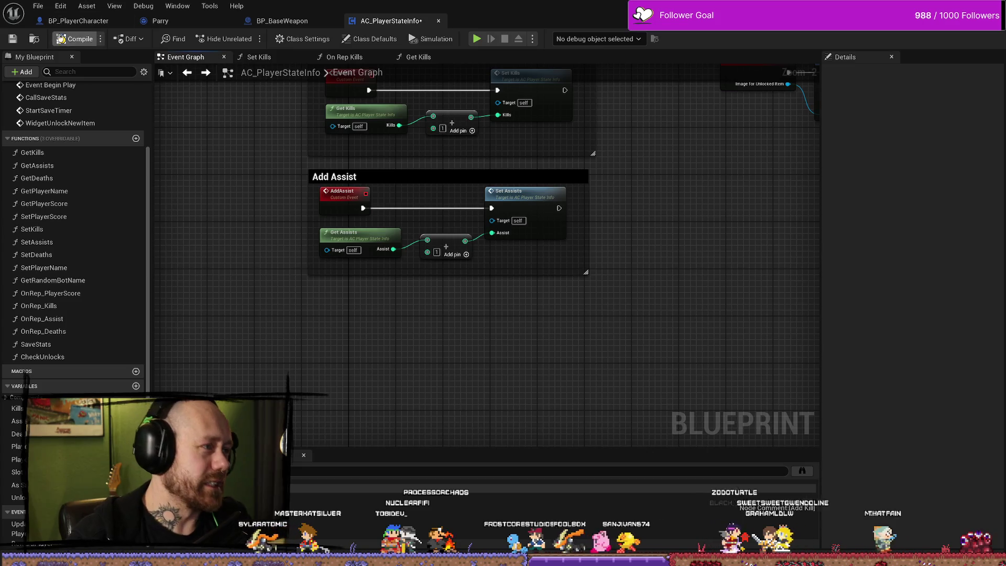
click(76, 39)
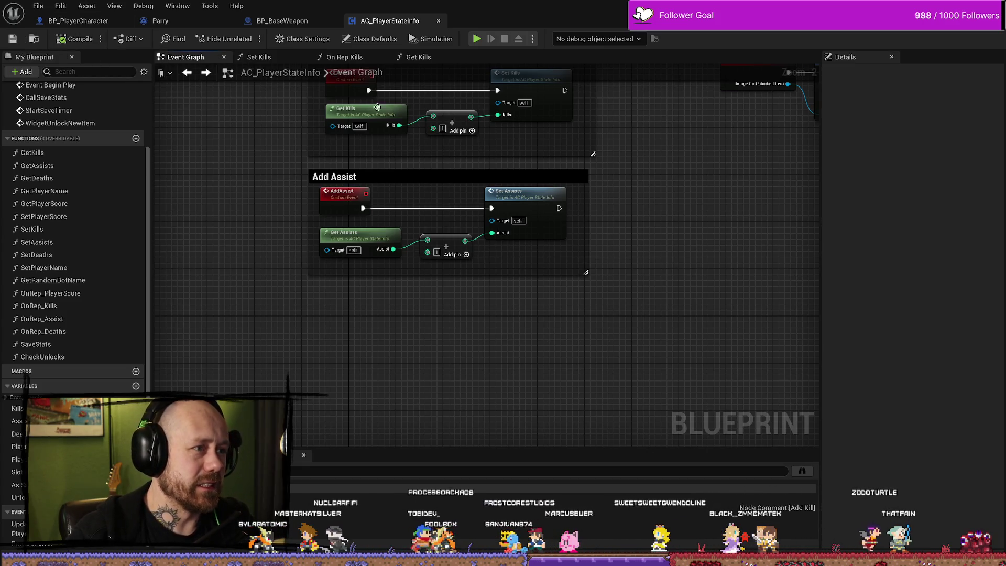
click(282, 21)
- Pan through BP_PlayerCharacter's Damage Player graph, from Take Damage to the Add to Assist List nodes
click(79, 21)
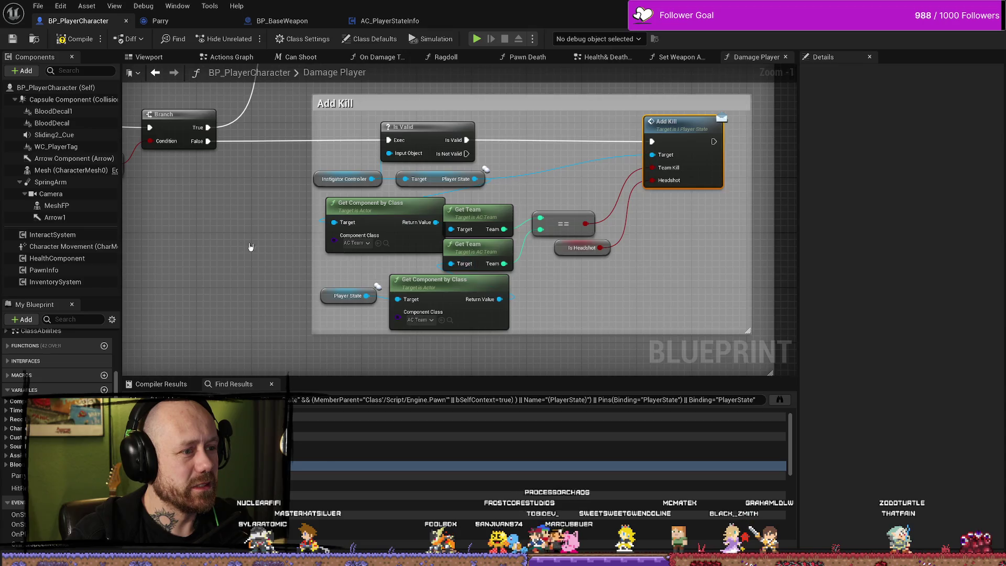
scroll(406, 237, down, 4)
scroll(405, 234, up, 3)
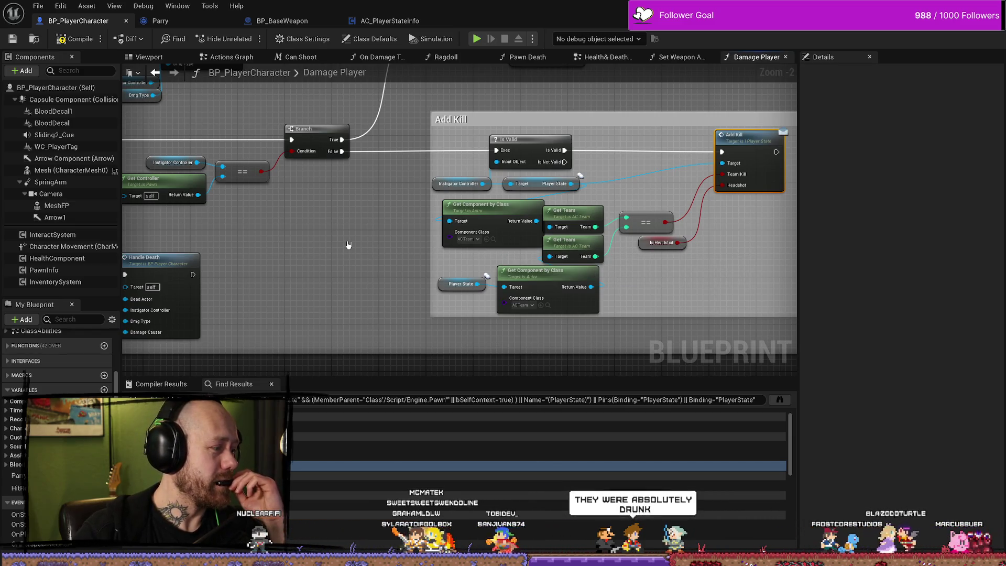
scroll(348, 245, down, 4)
mouse_move(349, 242)
mouse_down()
mouse_move(393, 254)
mouse_move(436, 248)
mouse_move(452, 267)
mouse_up()
scroll(434, 249, up, 3)
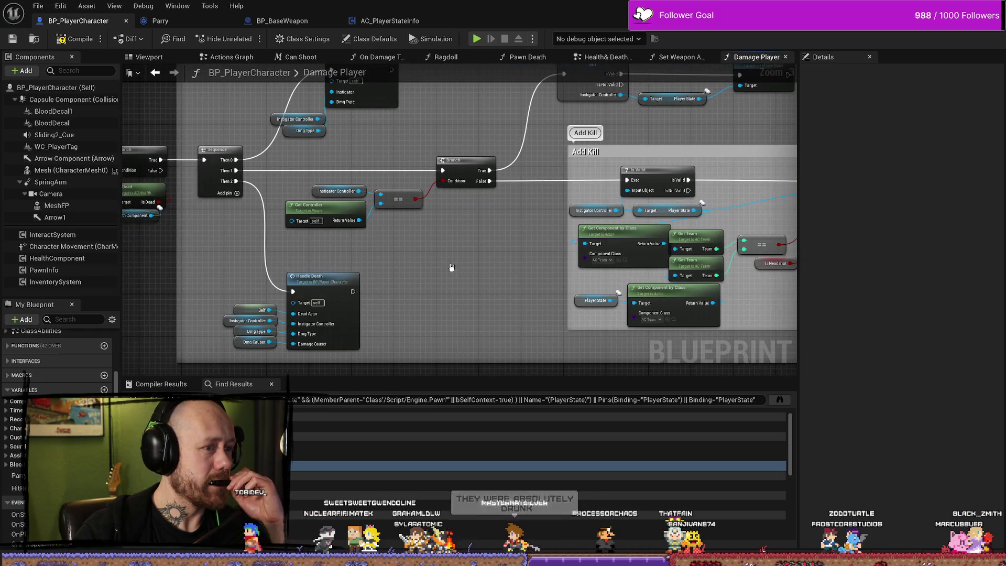
drag(335, 272, 451, 268)
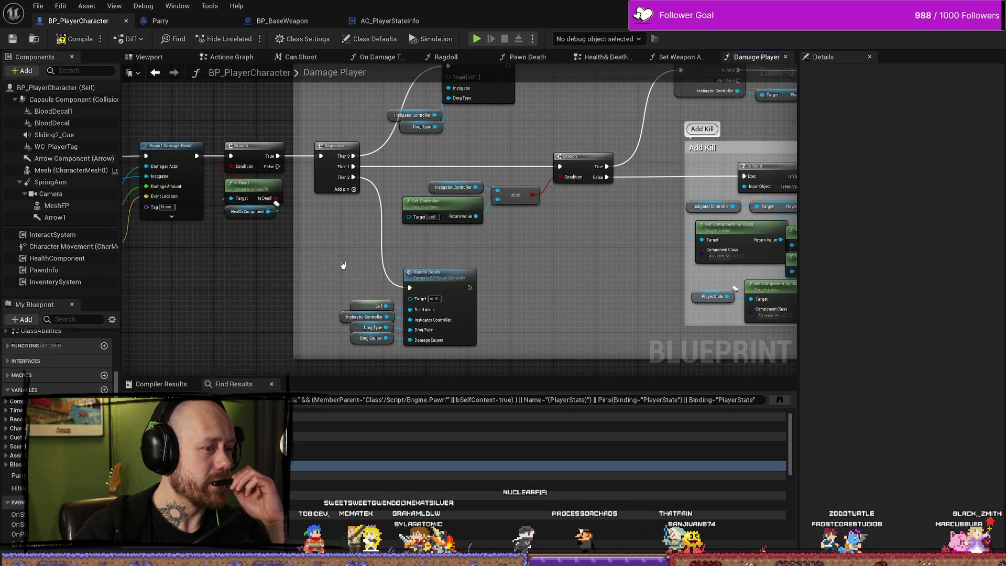
drag(344, 265, 482, 270)
drag(194, 270, 414, 273)
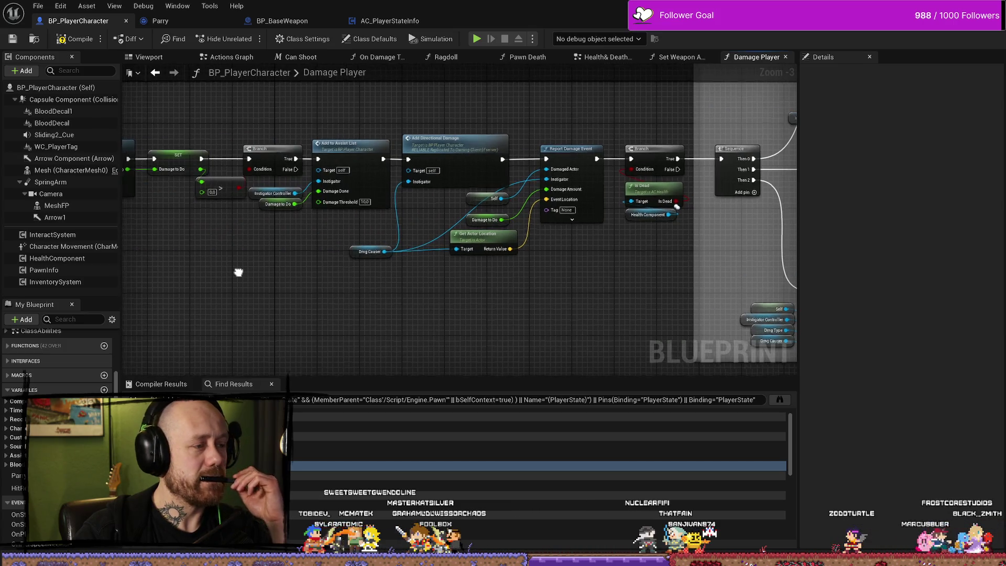
drag(236, 272, 351, 274)
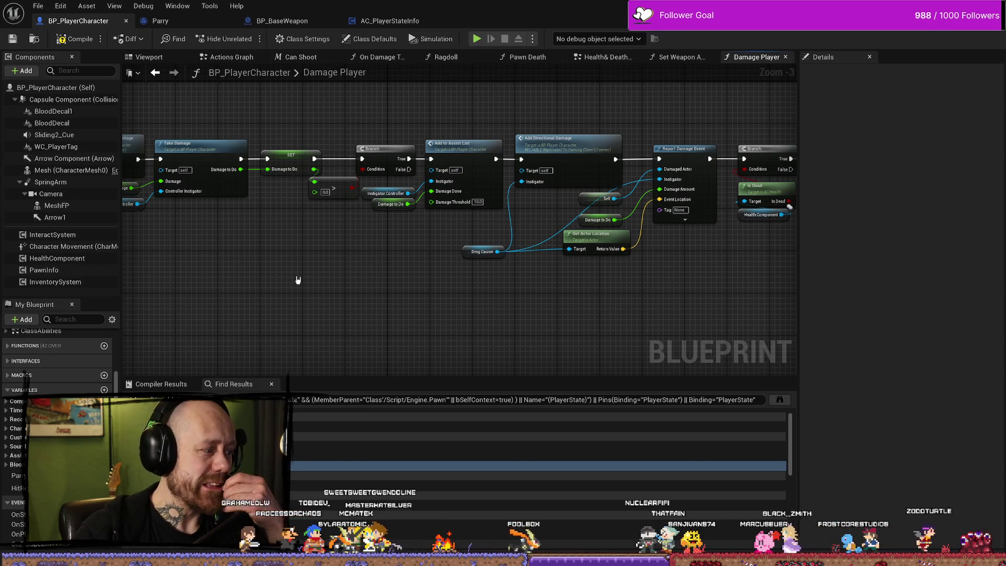
key(Home)
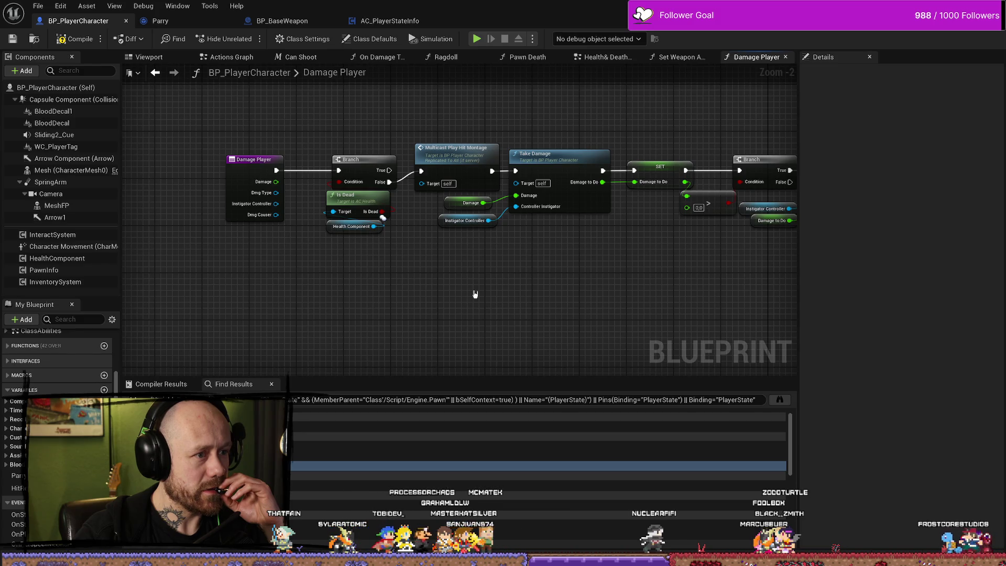
drag(475, 294, 427, 292)
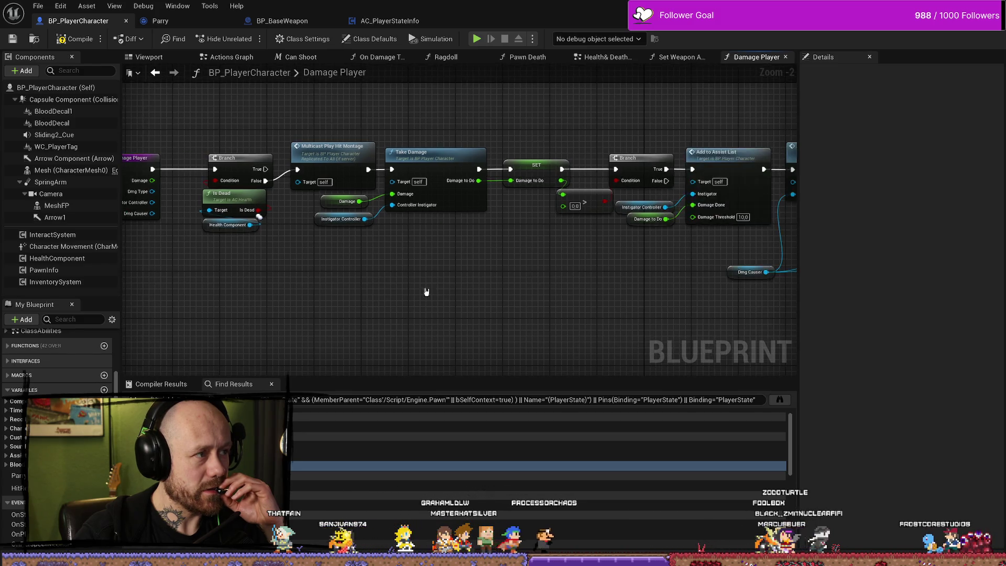
- Compile and save BP_PlayerCharacter, then bring up the Can Shoot graph
click(76, 38)
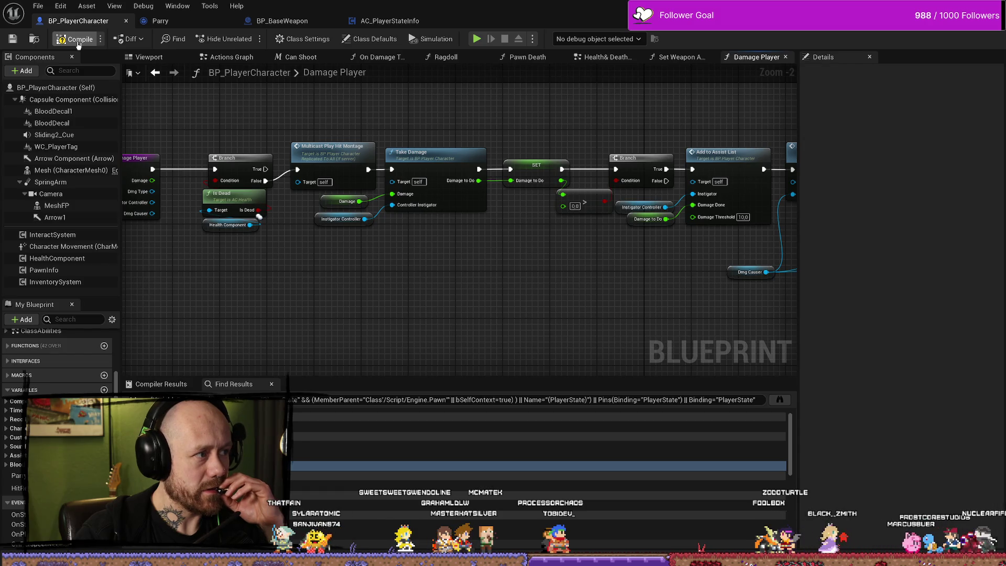
key(ctrl+s)
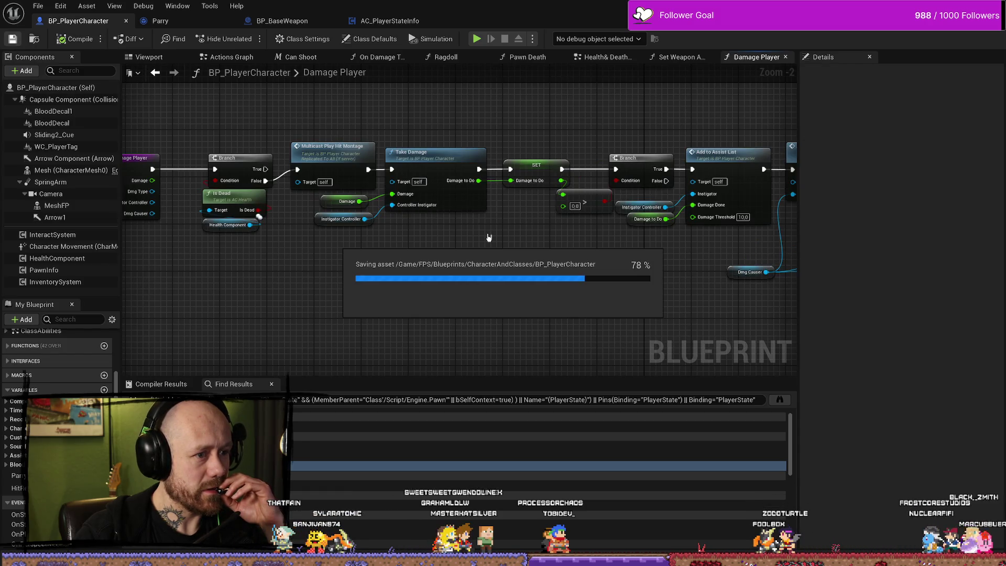
scroll(431, 259, down, 3)
scroll(431, 274, up, 1)
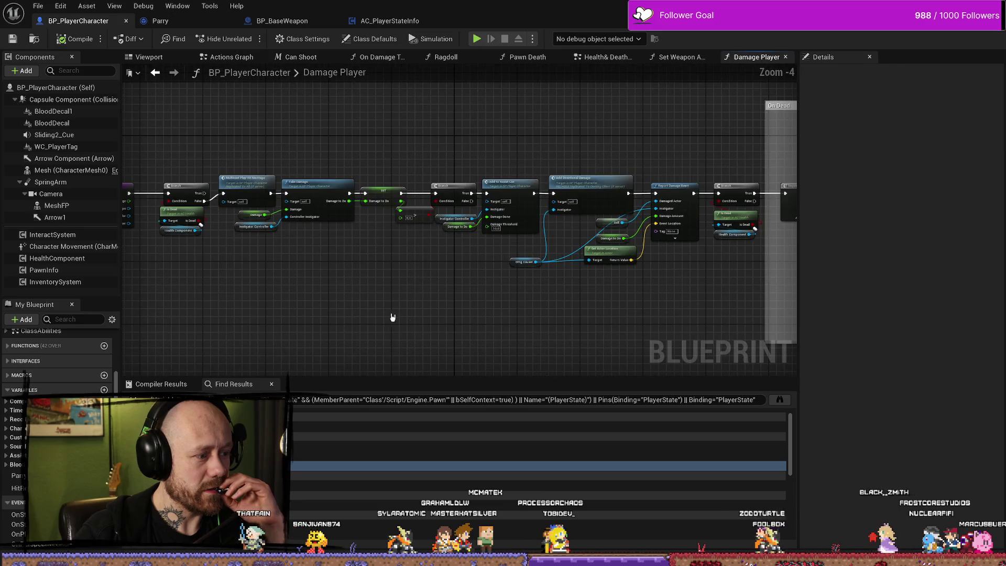
key(ctrl+f)
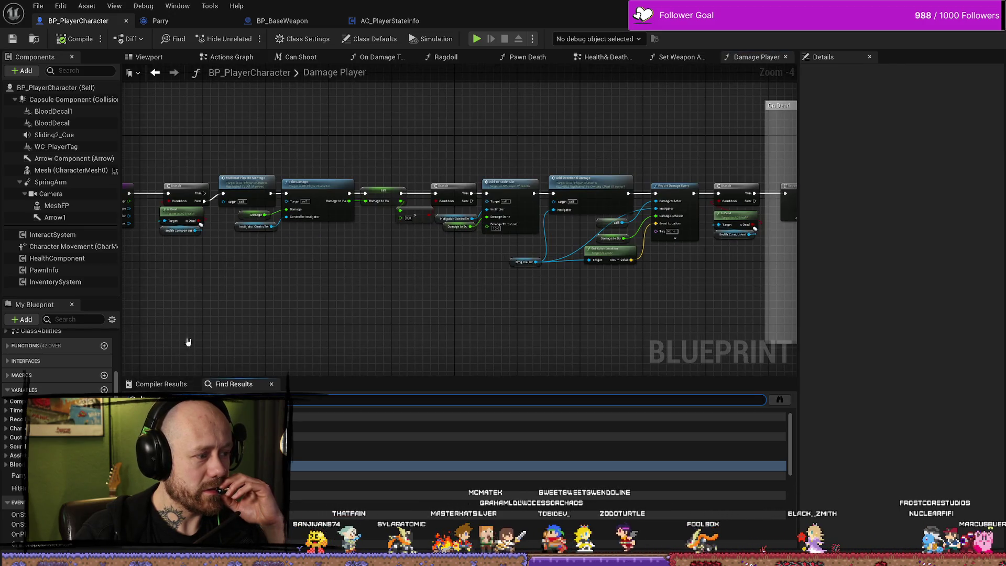
drag(188, 341, 289, 341)
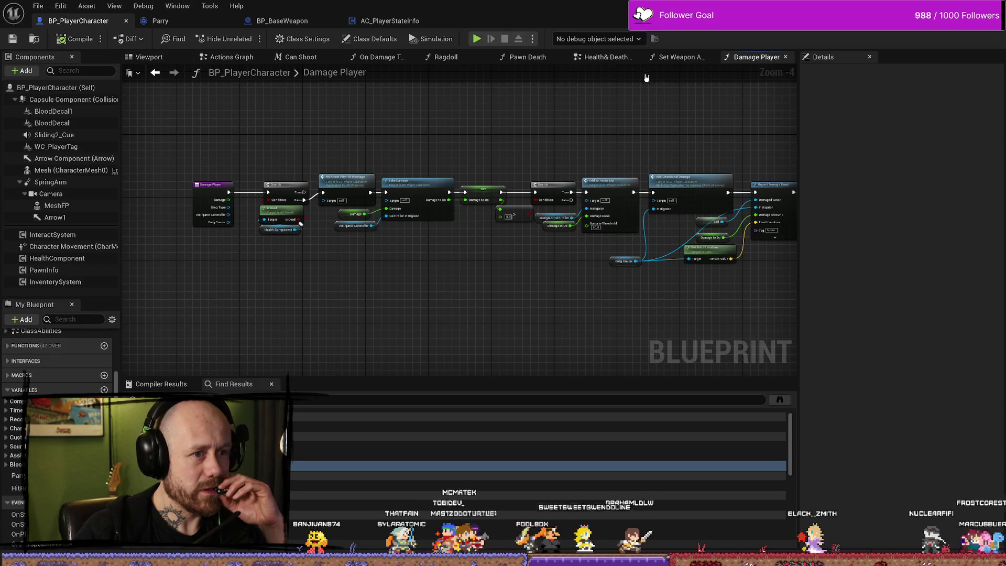
click(298, 57)
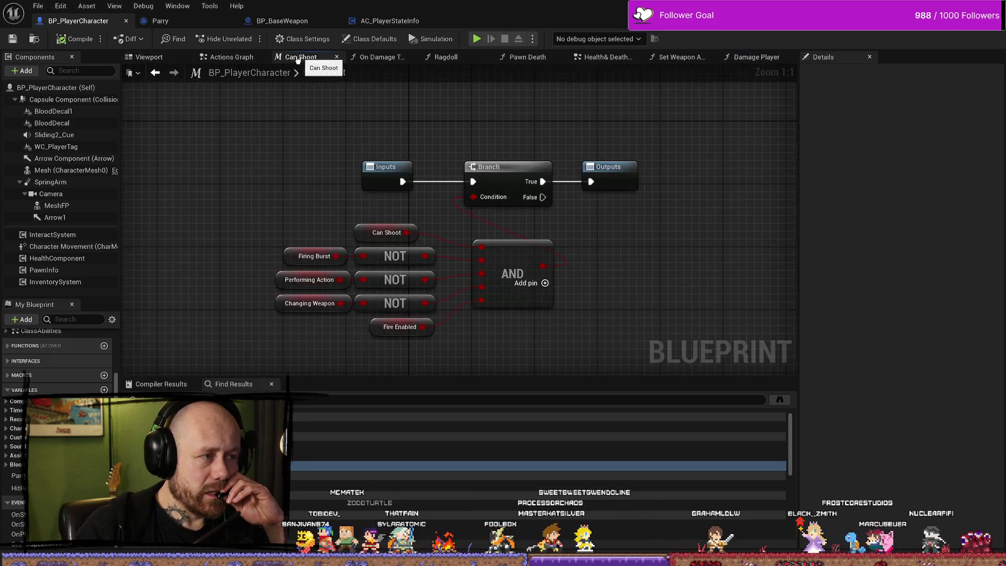
- Switch to the Actions Graph and survey its fire-animation, Change Weapon and Movement Input comments
key(alt+Left)
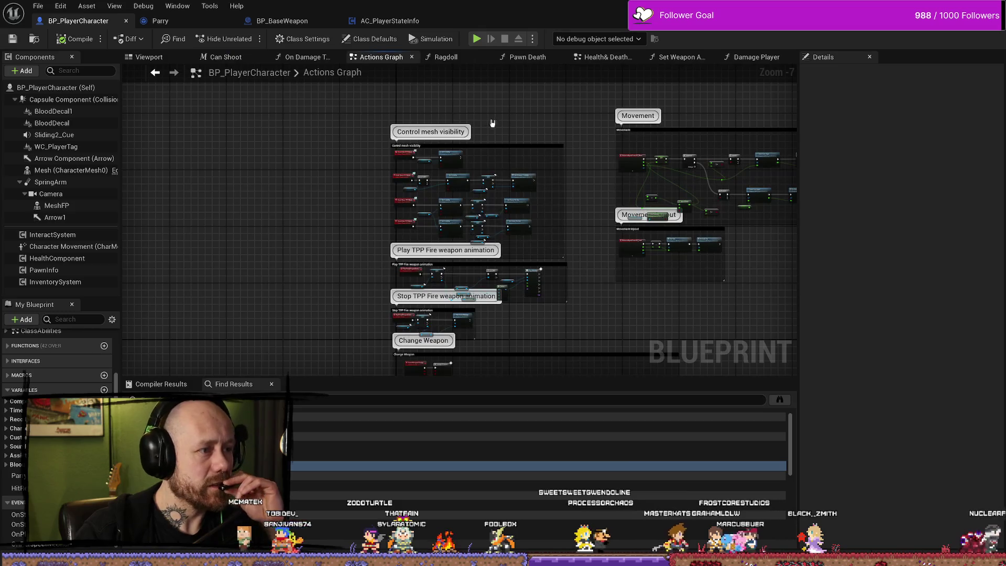
drag(466, 125, 497, 75)
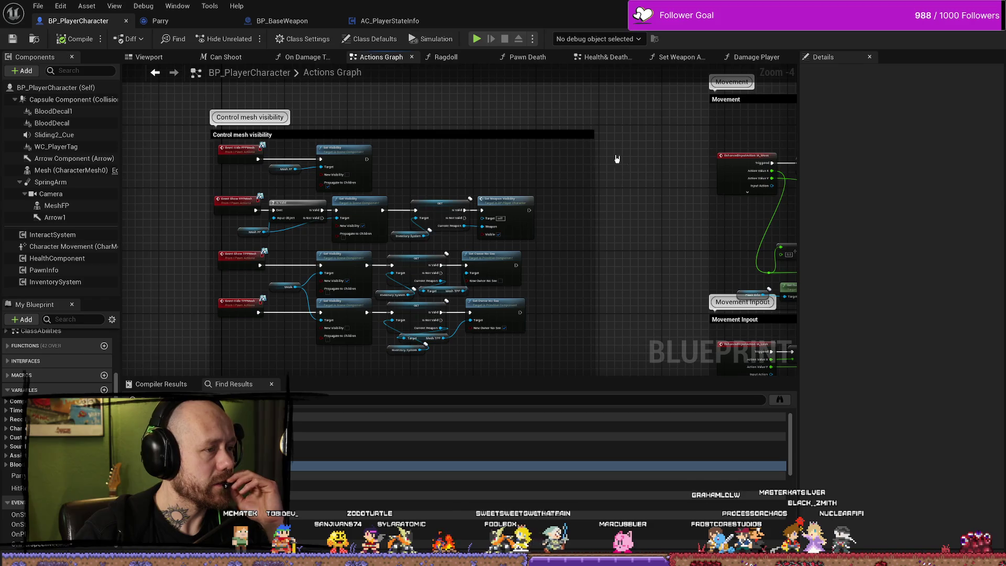
scroll(613, 229, down, 5)
scroll(604, 268, down, 2)
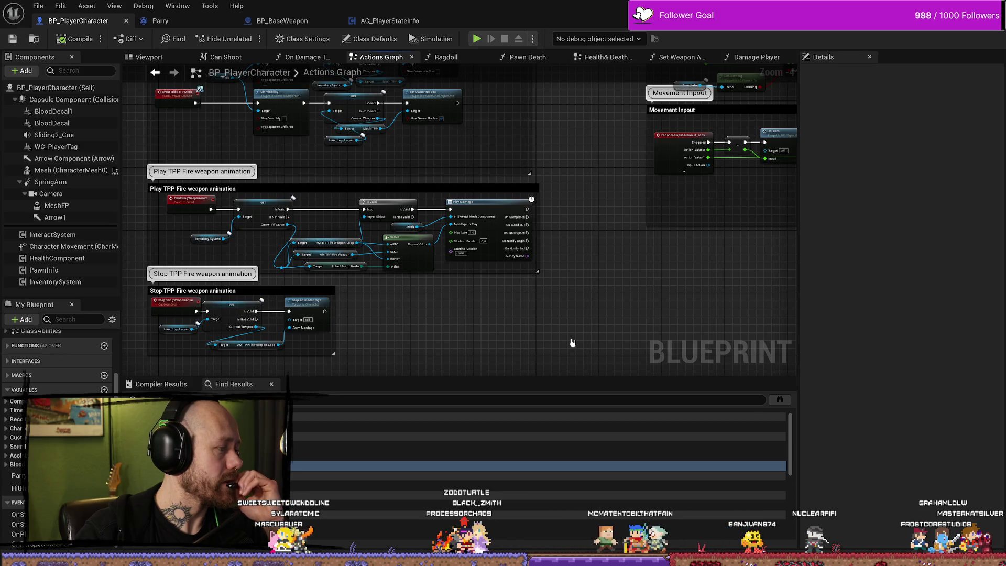
scroll(471, 298, down, 2)
scroll(631, 233, up, 5)
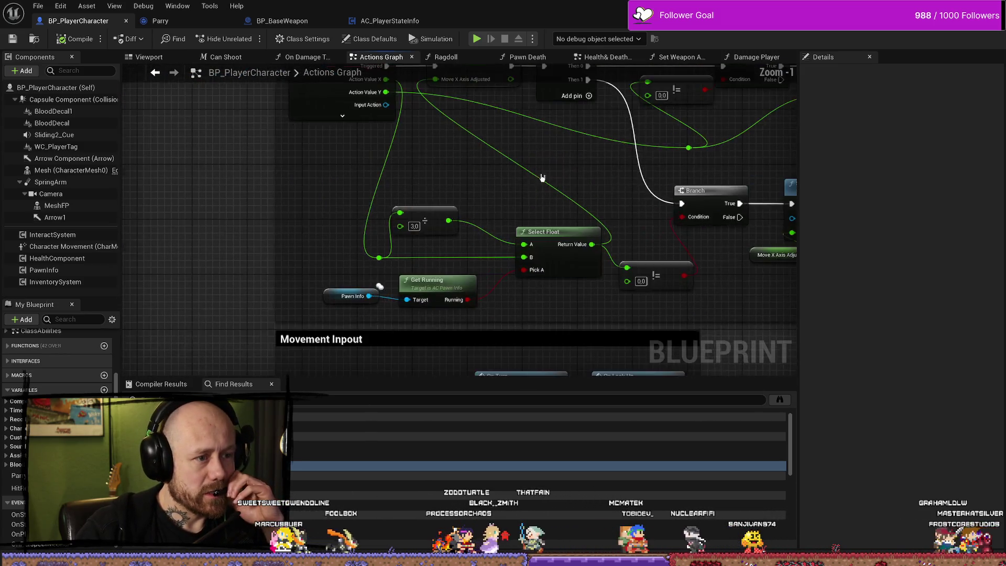
scroll(380, 286, down, 6)
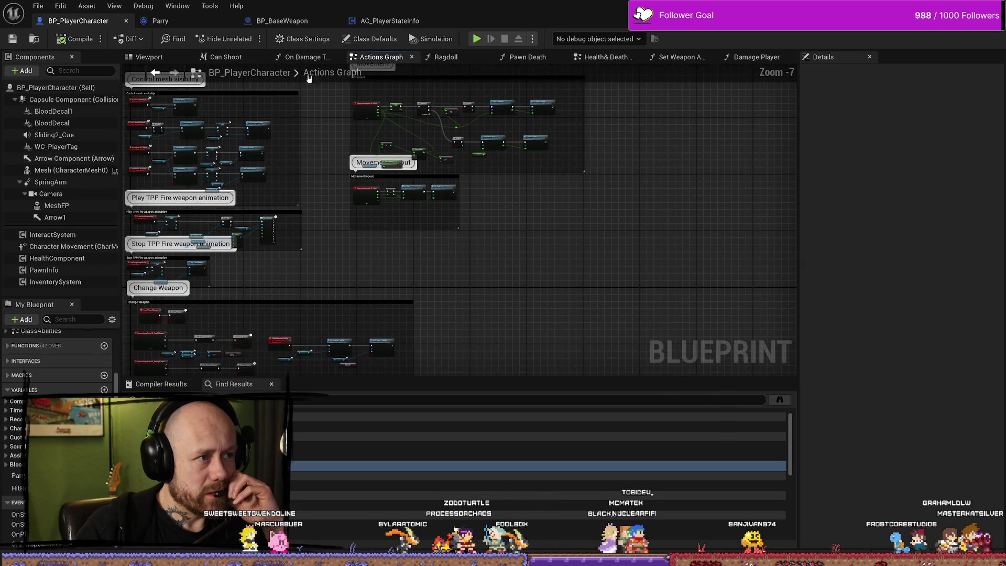
- Close the BP_BaseWeapon, AC_PlayerStateInfo and Parry blueprint tabs
click(282, 21)
click(389, 21)
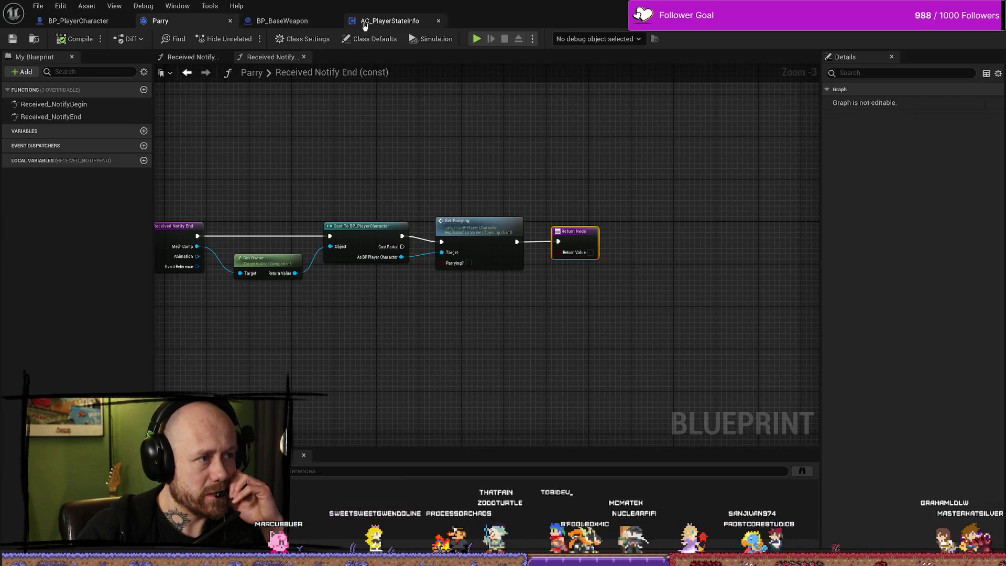
click(293, 21)
click(335, 21)
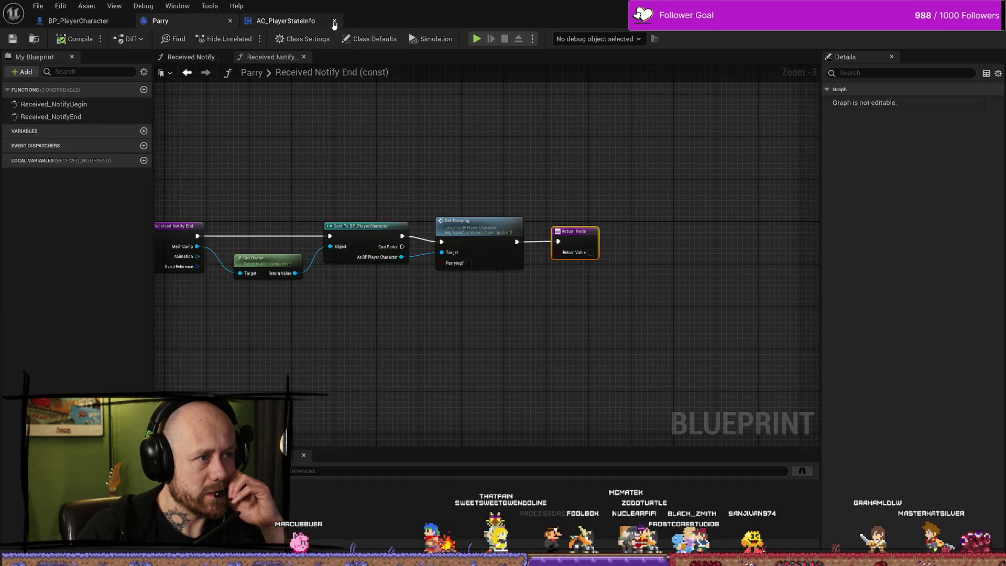
click(334, 22)
click(230, 22)
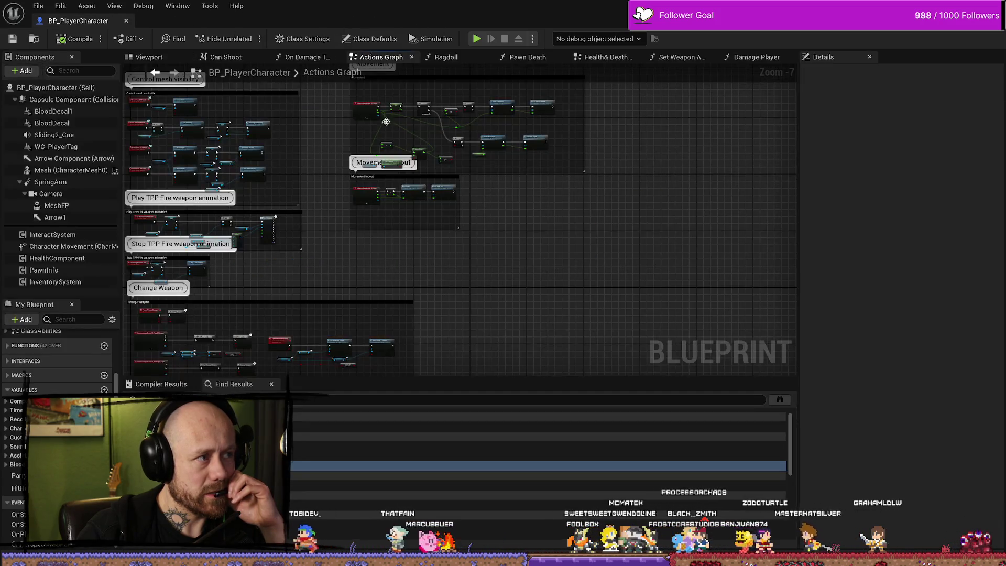
- Close all of BP_PlayerCharacter's graph tabs, leaving the Viewport with its Class Defaults
scroll(640, 238, up, 4)
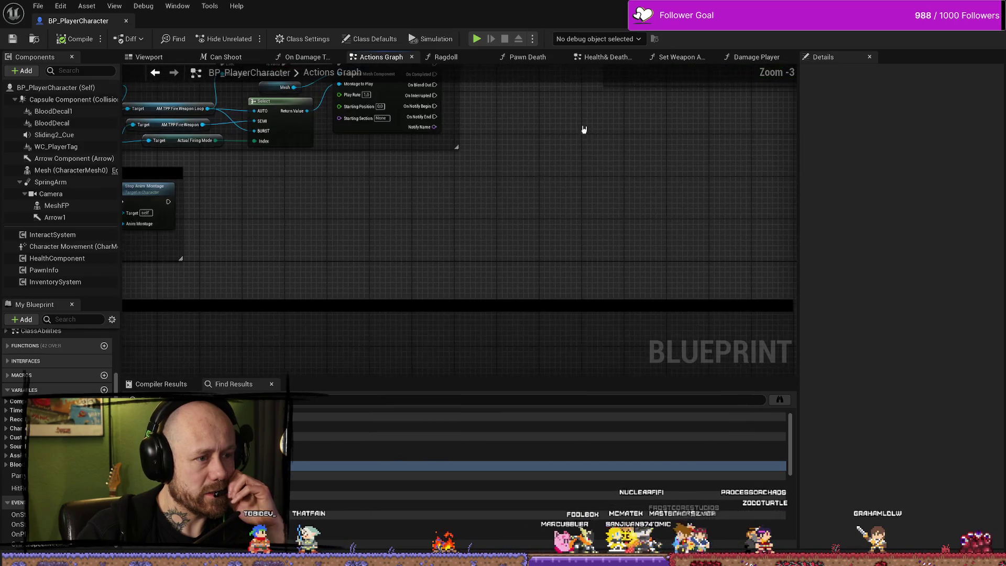
click(187, 57)
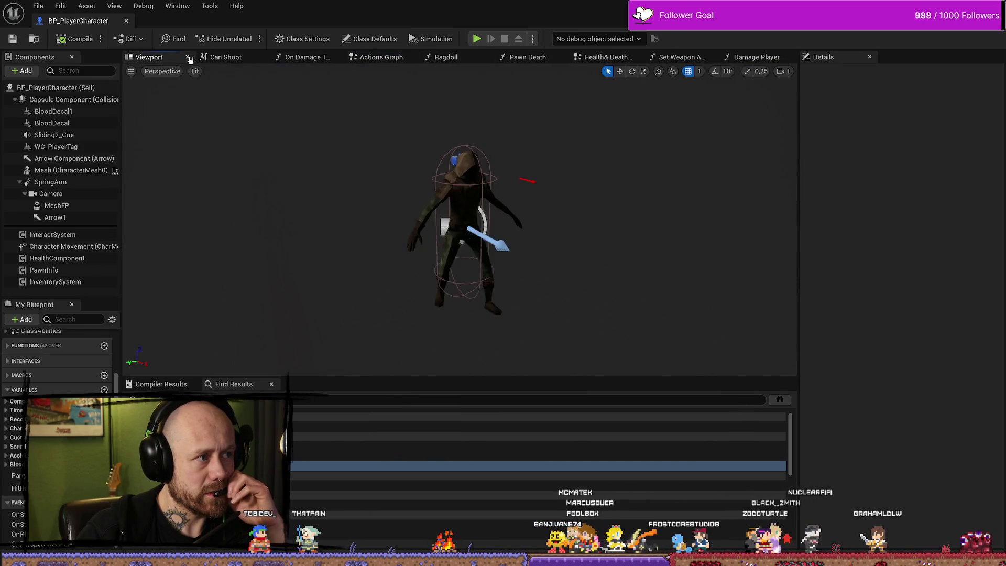
click(189, 57)
click(192, 57)
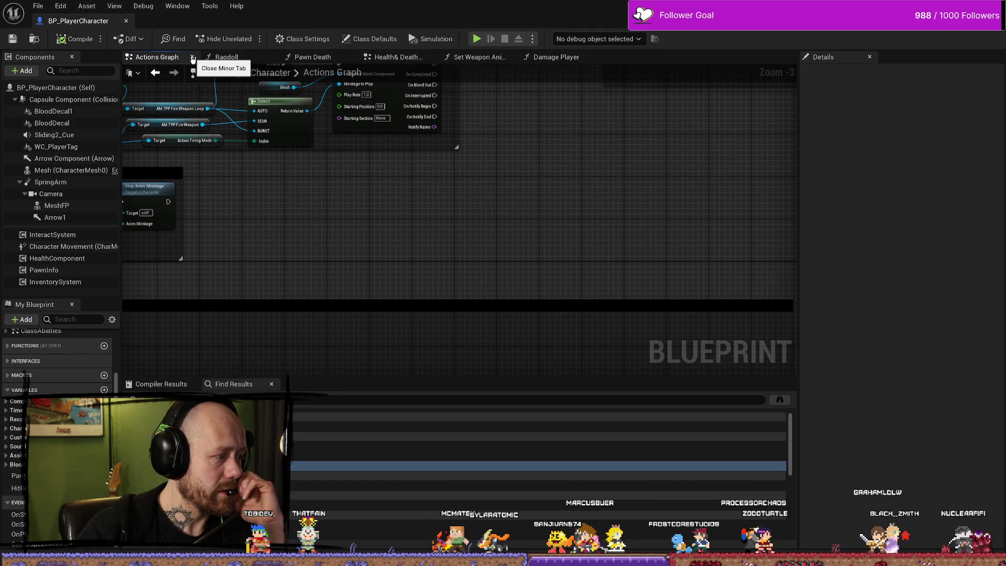
click(192, 57)
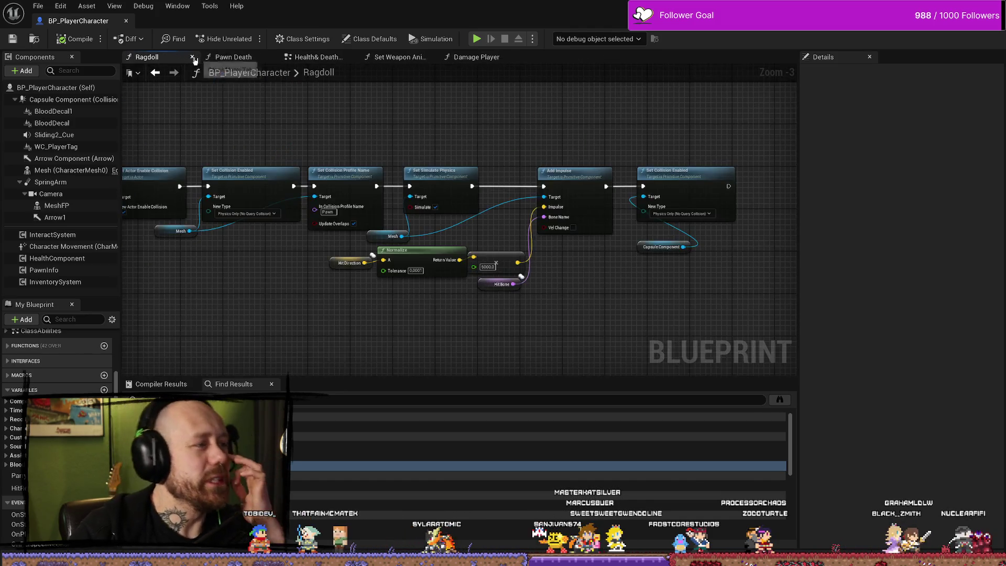
click(192, 57)
click(193, 57)
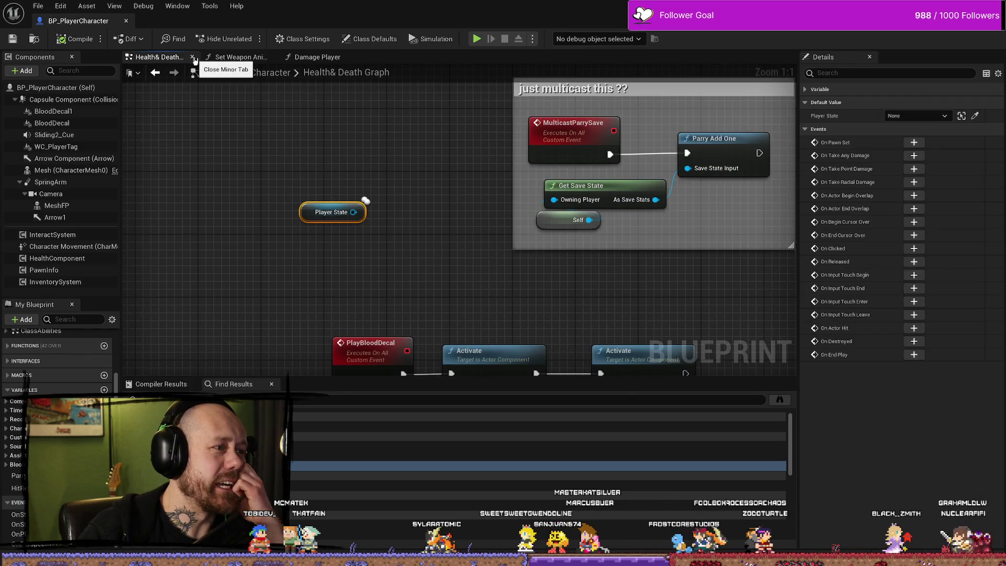
click(193, 58)
click(193, 57)
click(193, 58)
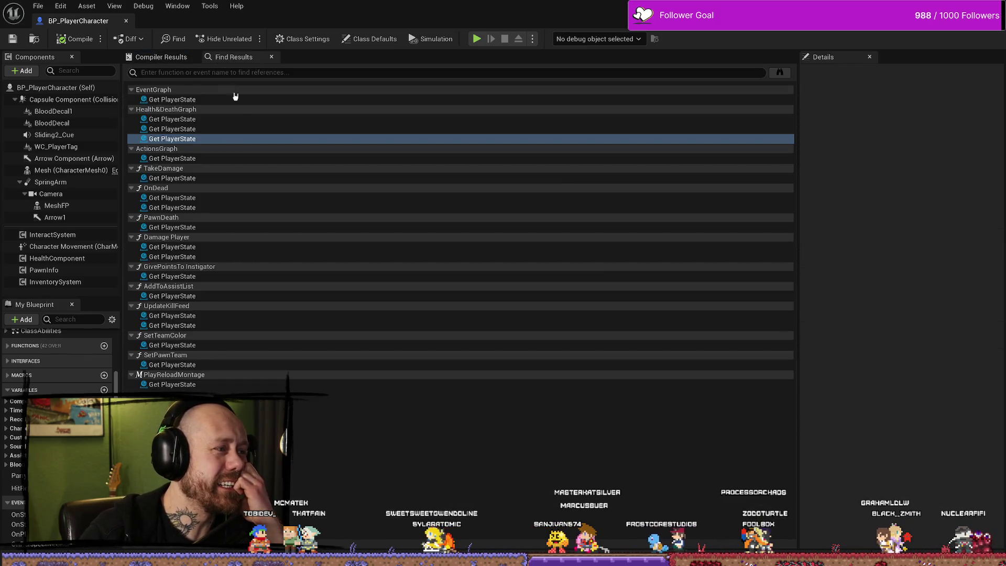
click(51, 86)
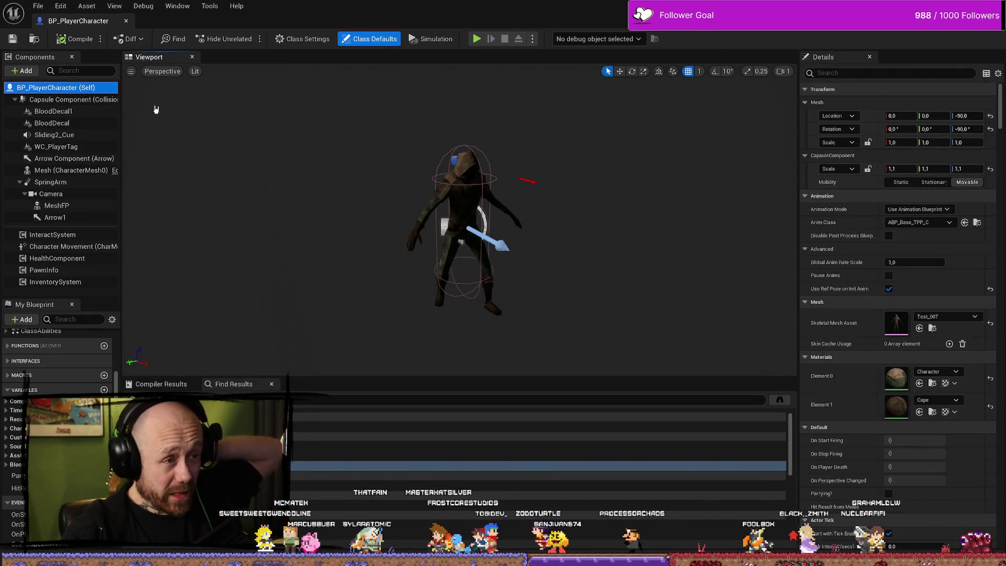
- Open the EventGraph and browse its BEGIN PLAY, PAWN Events and Breathing System groups
scroll(35, 359, up, 5)
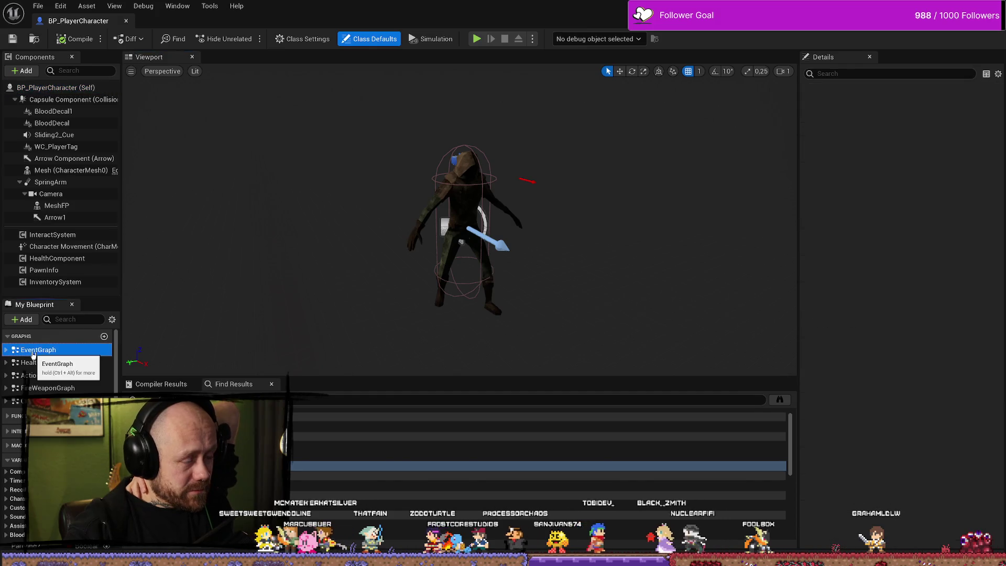
double_click(37, 350)
scroll(446, 222, up, 11)
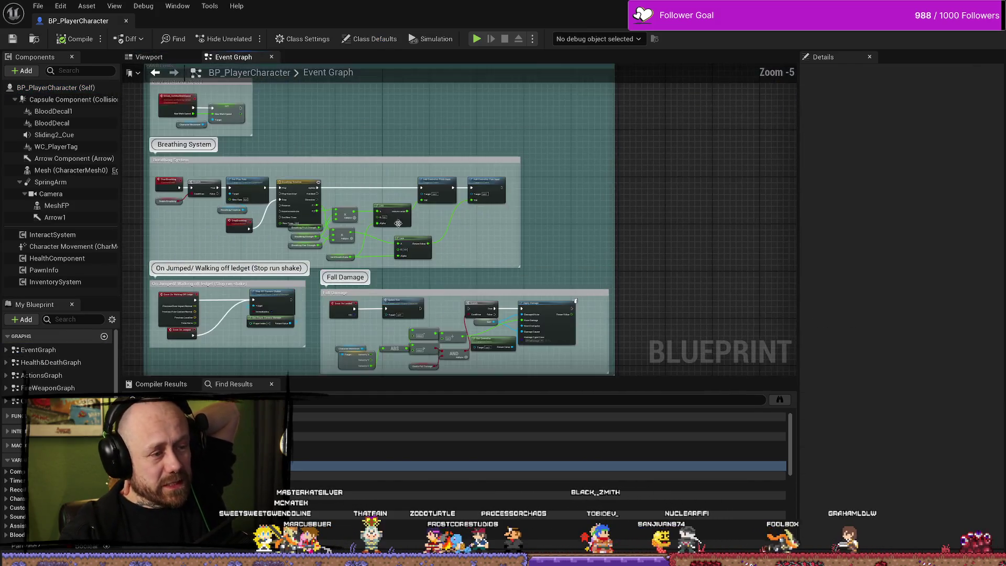
scroll(446, 221, down, 10)
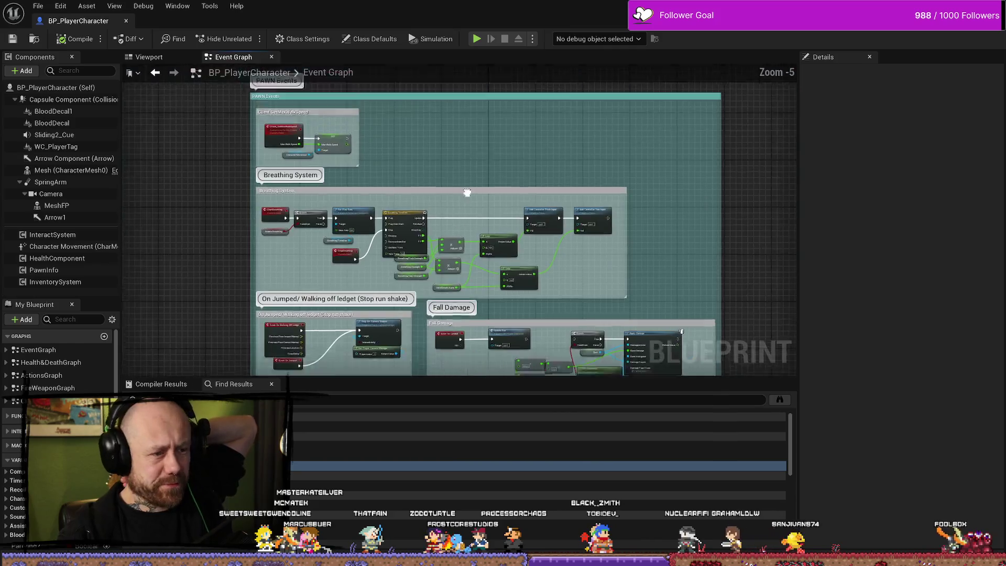
scroll(454, 262, up, 3)
scroll(460, 244, up, 2)
scroll(462, 238, up, 2)
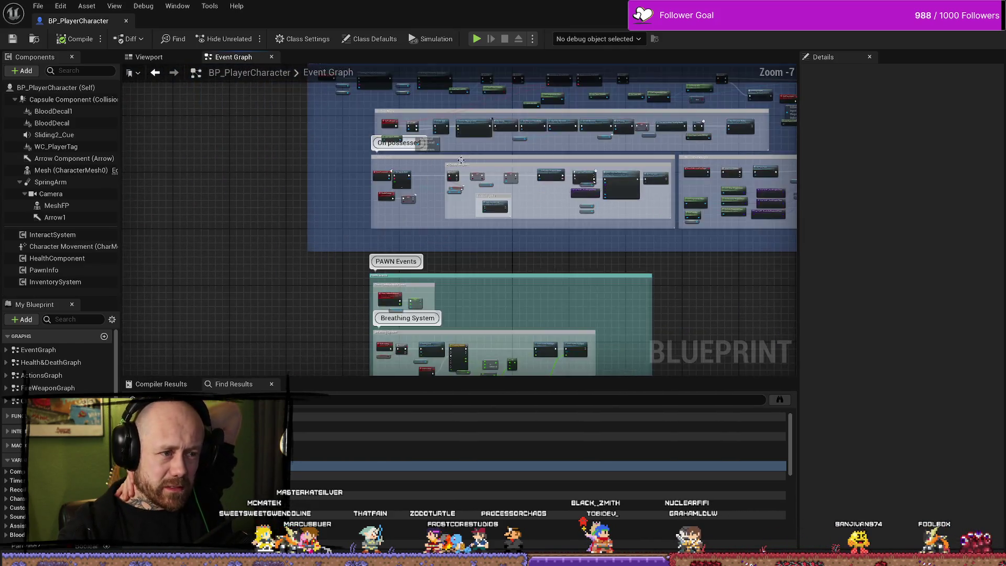
scroll(353, 209, down, 1)
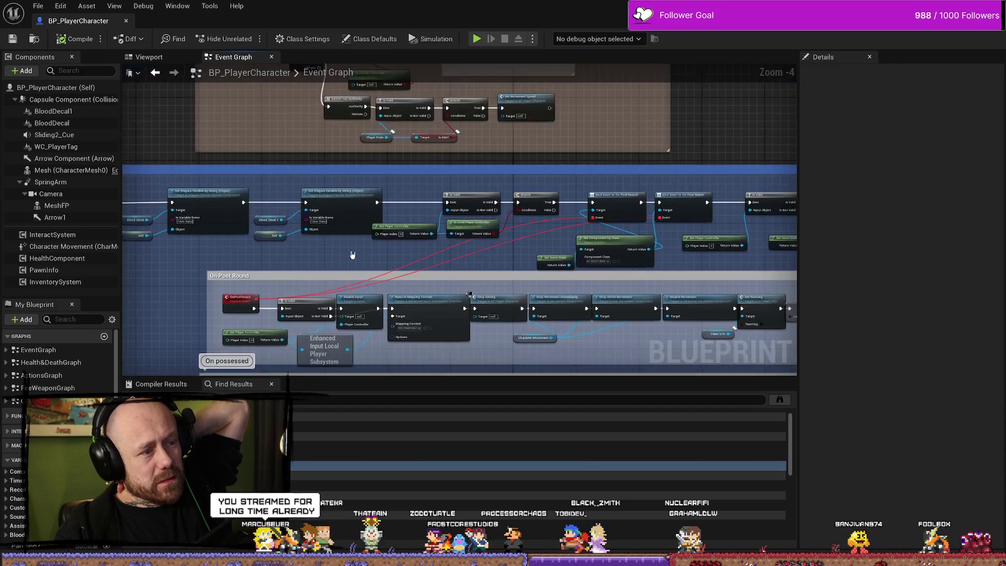
drag(350, 253, 552, 256)
scroll(382, 176, up, 4)
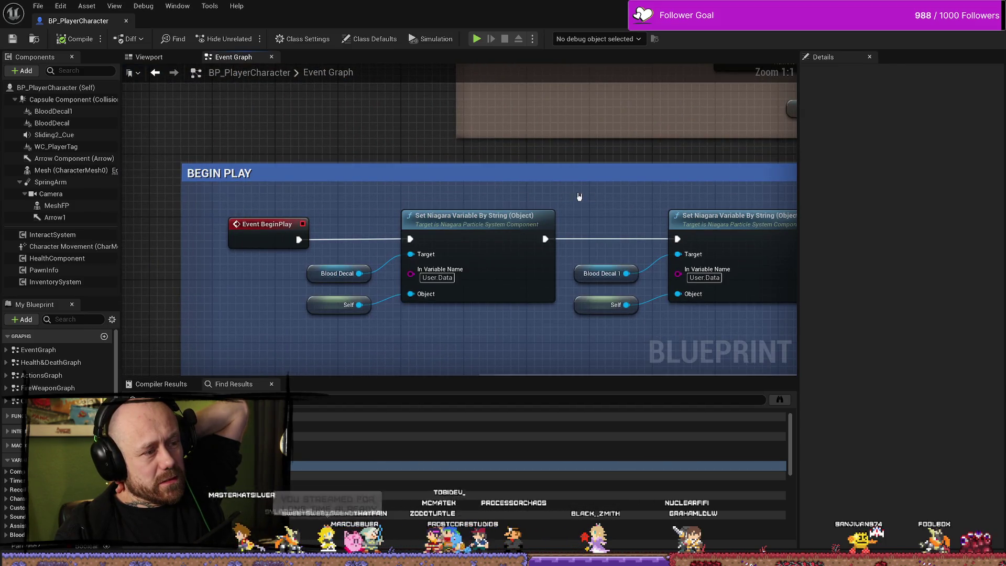
mouse_move(611, 194)
mouse_down()
mouse_move(416, 202)
mouse_move(296, 188)
mouse_up()
scroll(266, 259, down, 6)
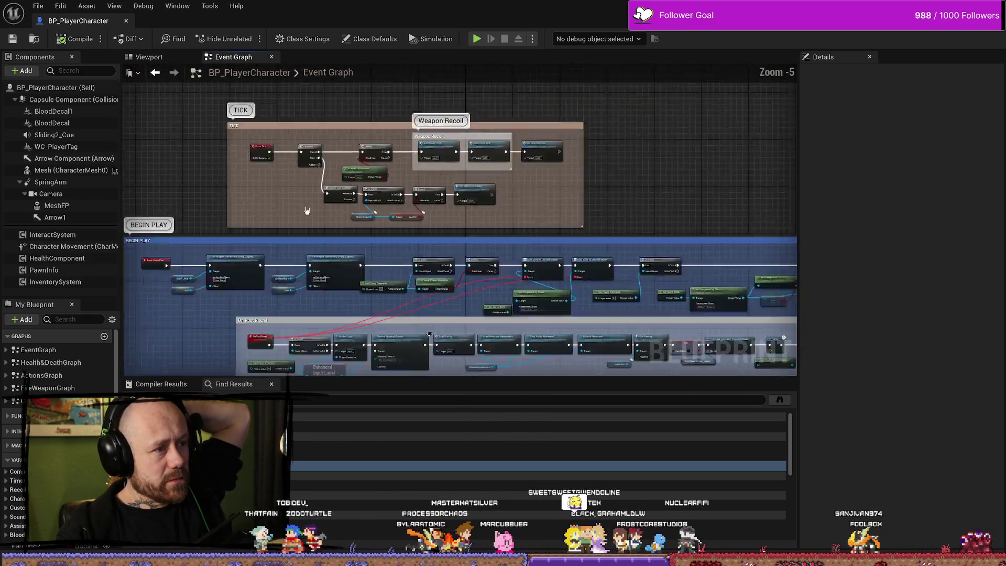
drag(266, 259, 319, 60)
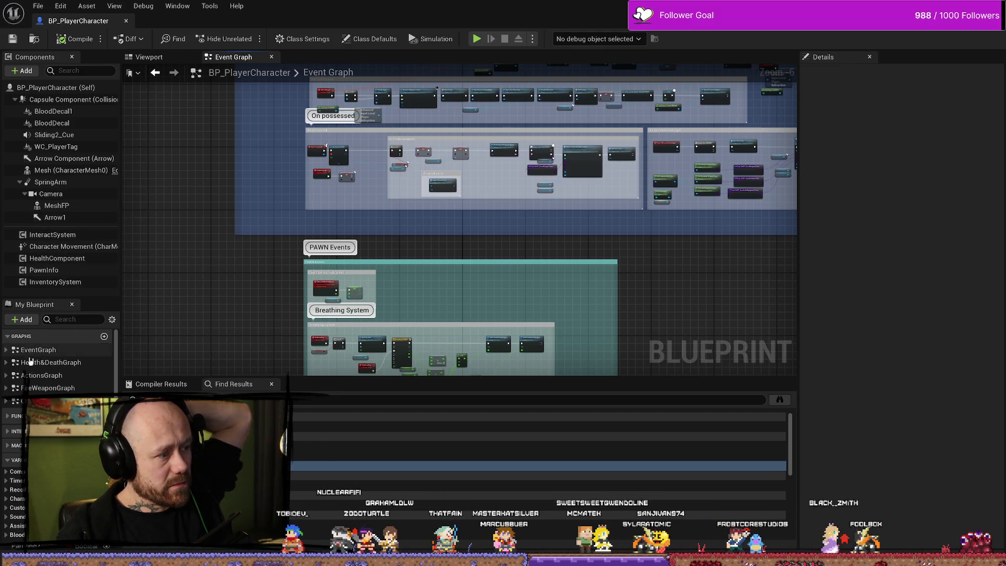
- Open the Health & Death graph, move the MulticastParrySave comment up-left, and edit its title
double_click(61, 365)
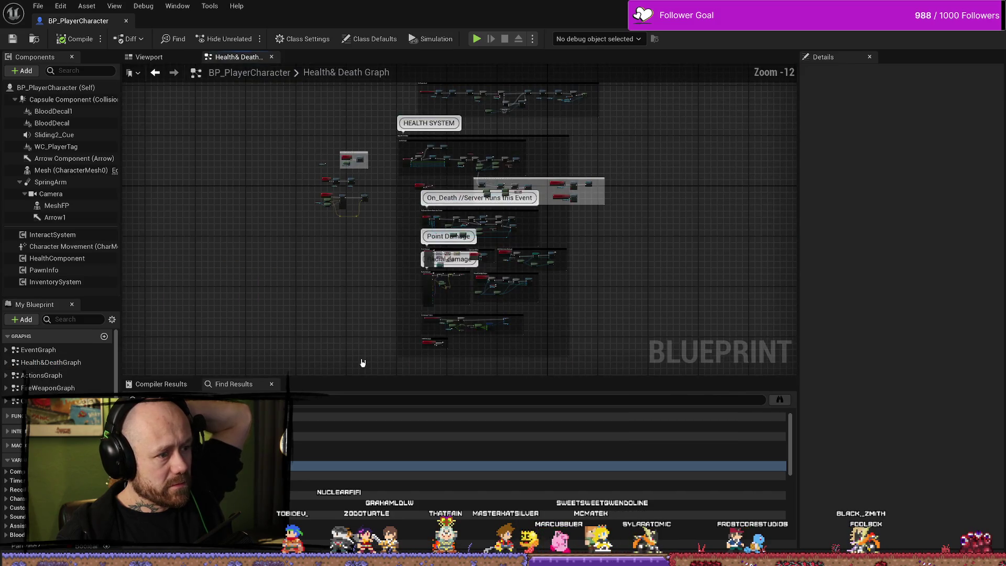
scroll(343, 218, up, 10)
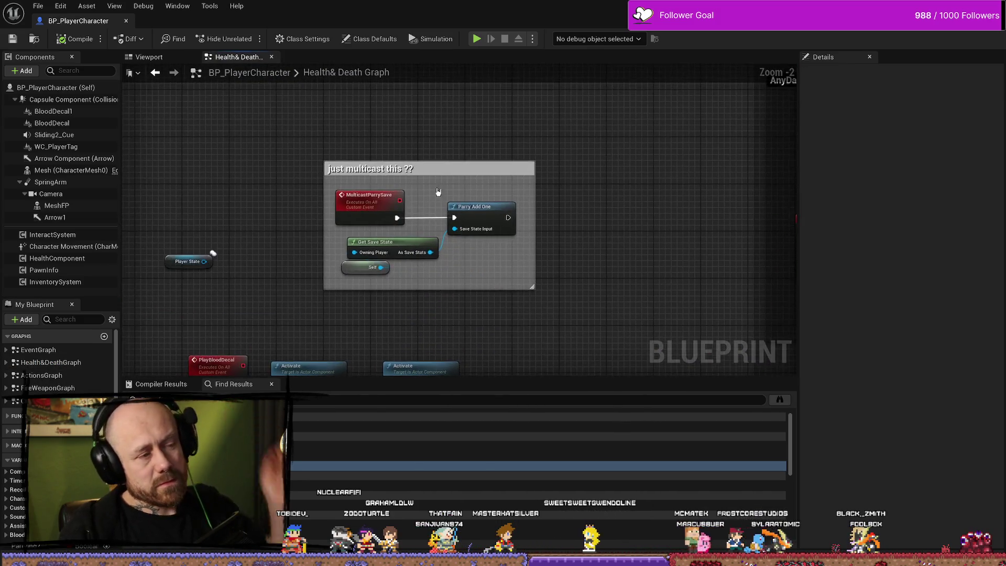
scroll(444, 176, down, 1)
click(445, 176)
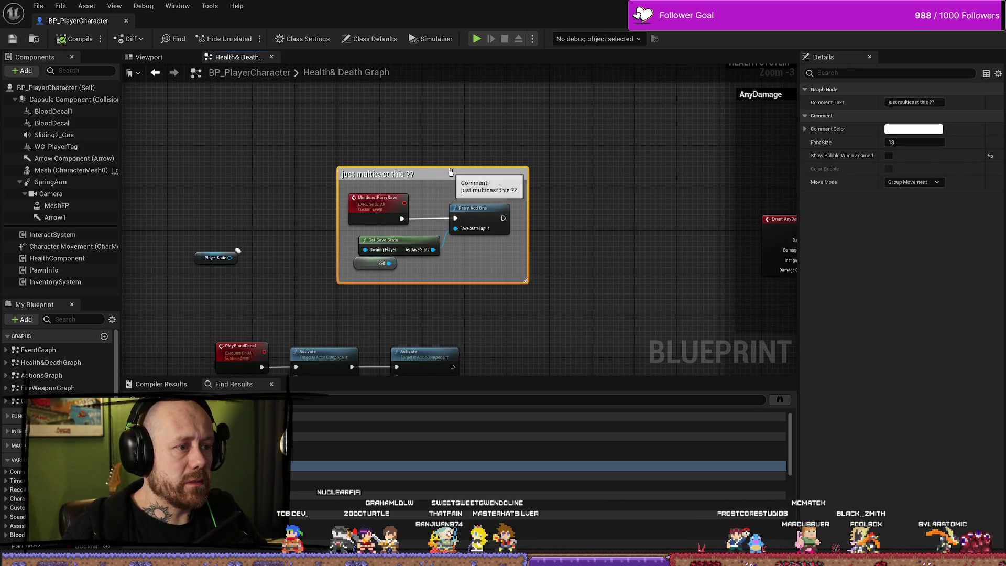
drag(439, 177, 419, 128)
double_click(419, 128)
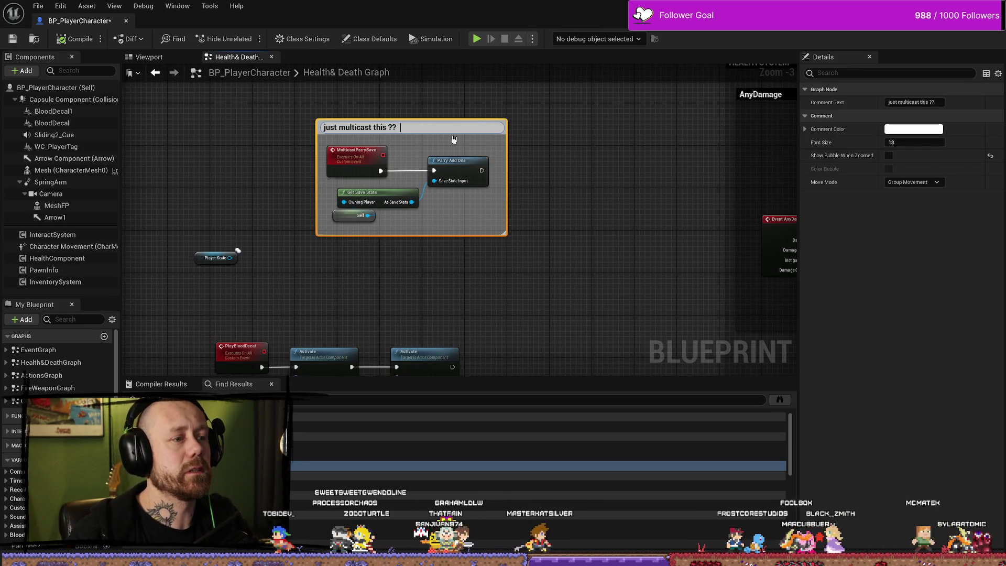
- Append 'we need to rework this into a rep notify because this is very bad practice' to the comment
text(we need to )
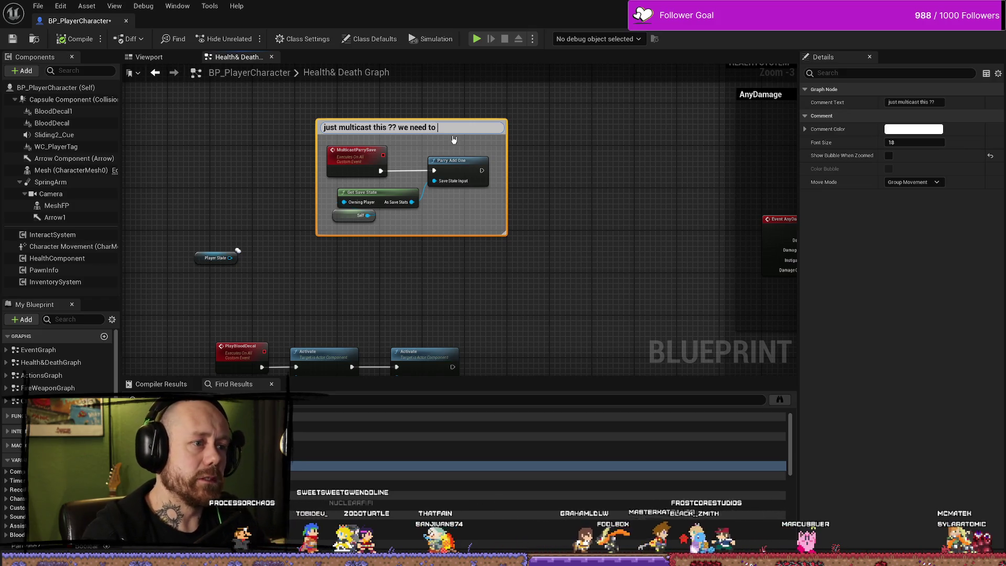
text(rework)
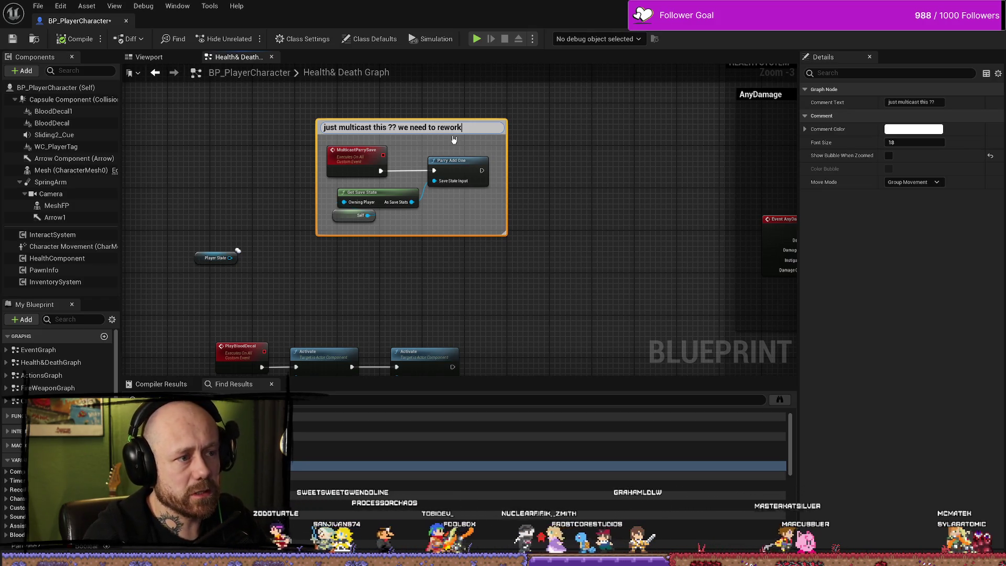
text( this in)
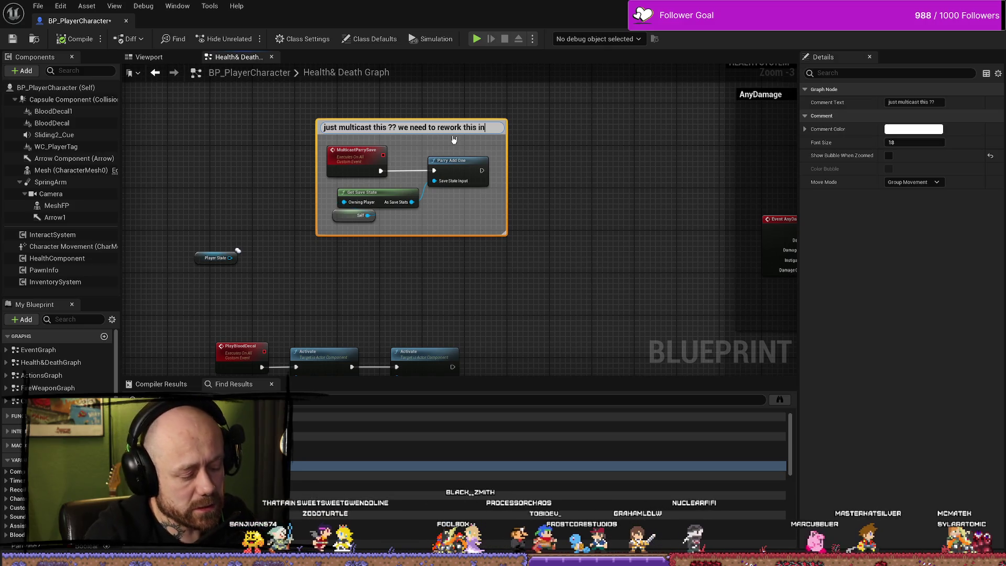
text(to a rep n)
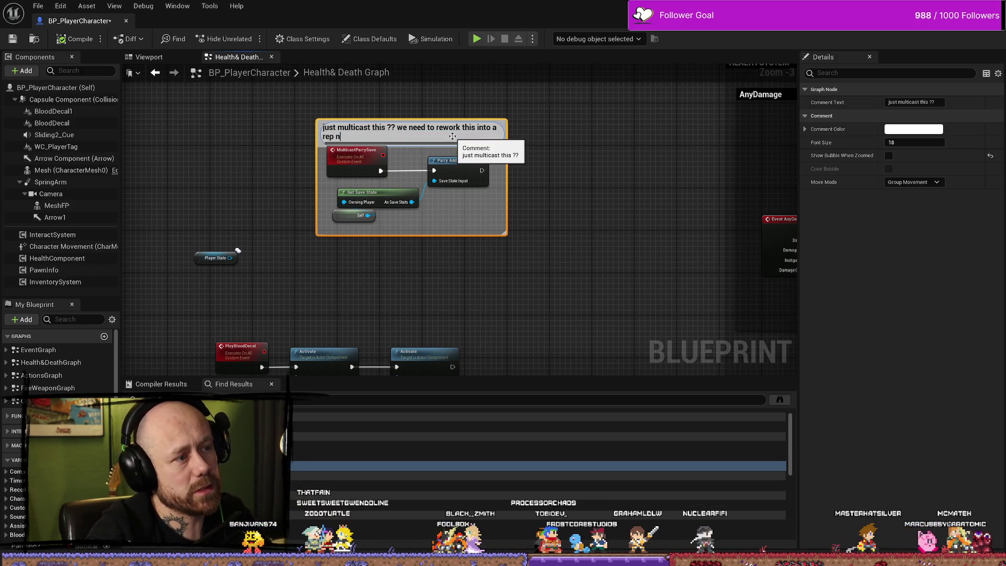
text(otify because )
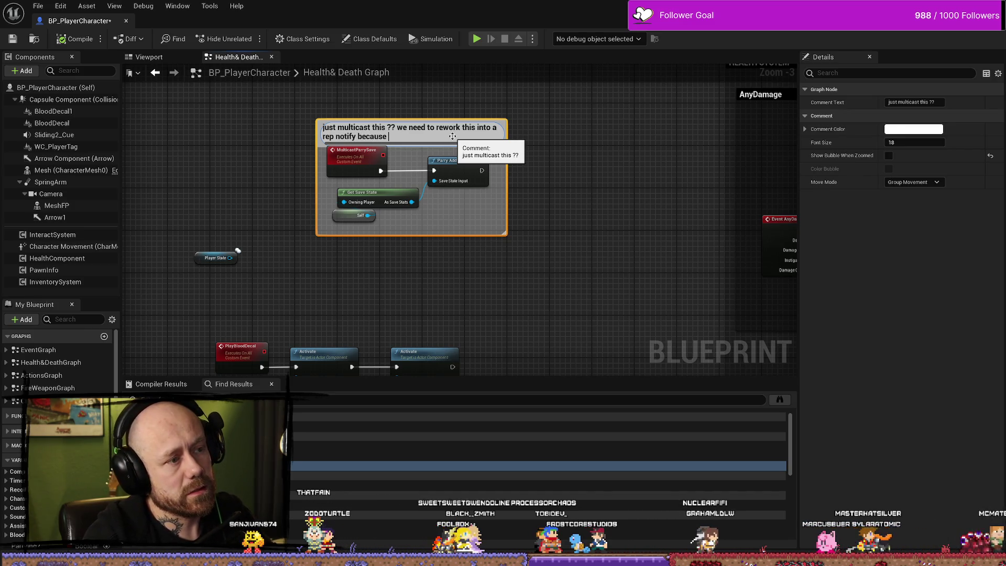
text(this is very bad)
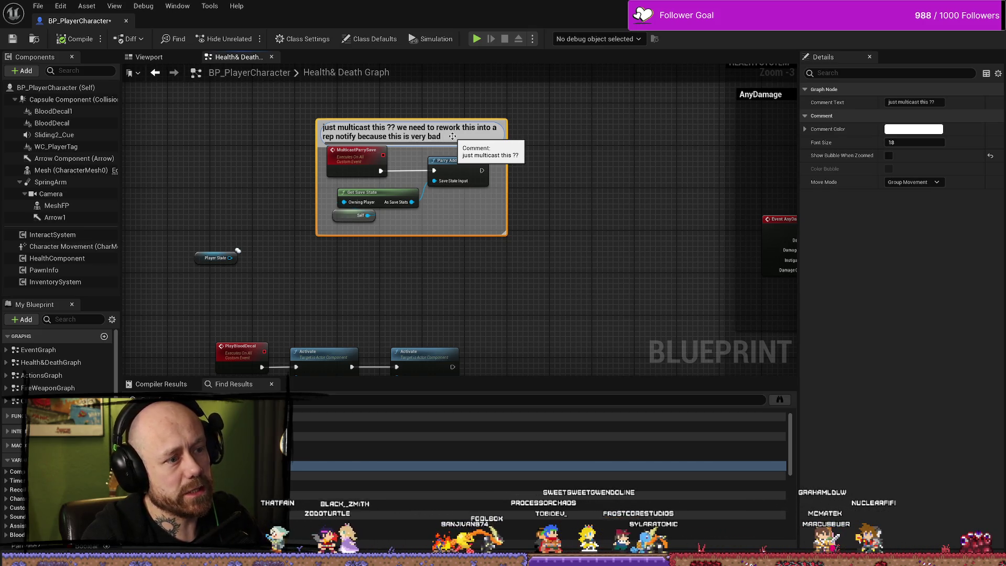
key(BackSpace)
key(BackSpace)
key(BackSpace)
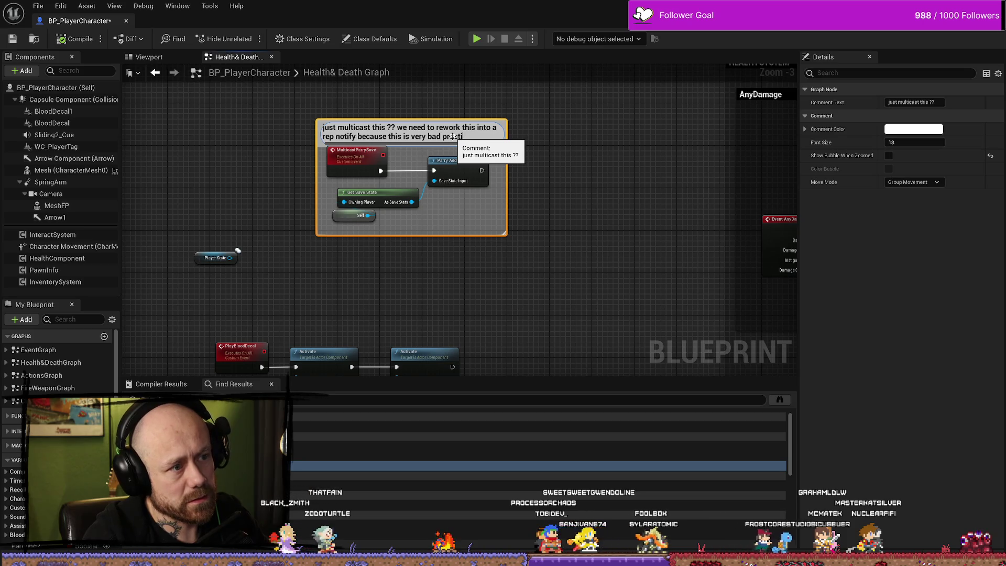
text(practice)
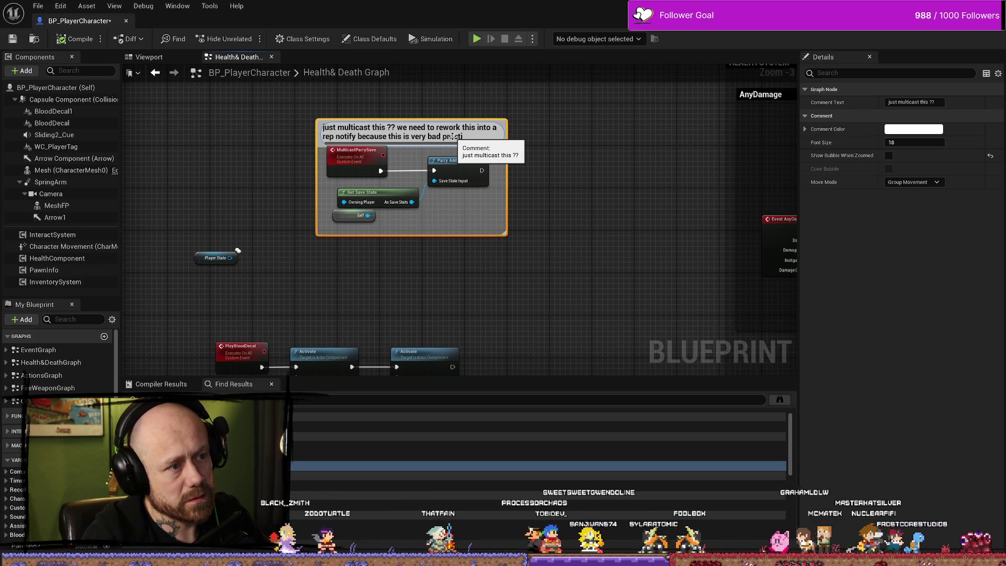
key(Return)
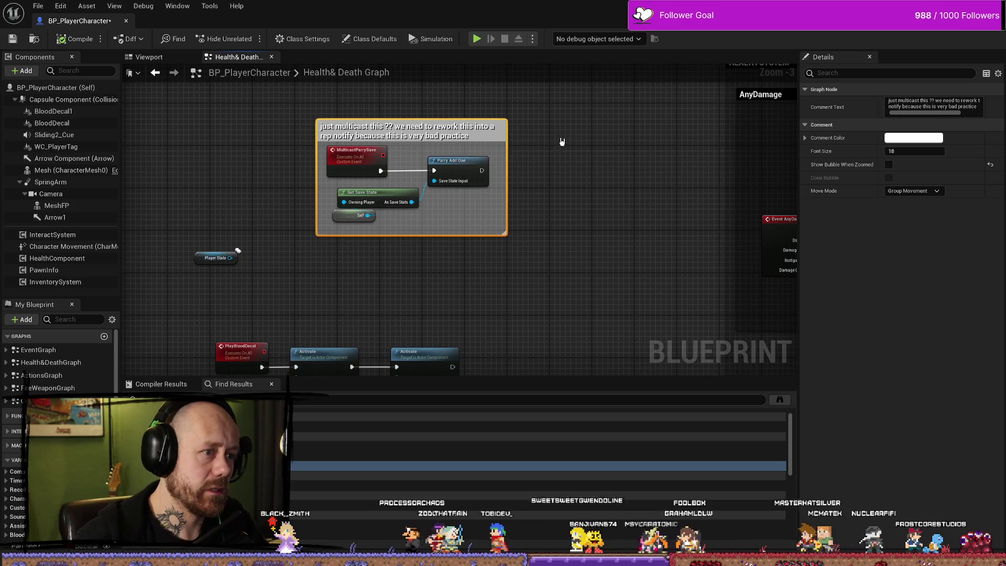
- Enlarge the comment box upward and to both sides to fit the new text
drag(472, 120, 471, 114)
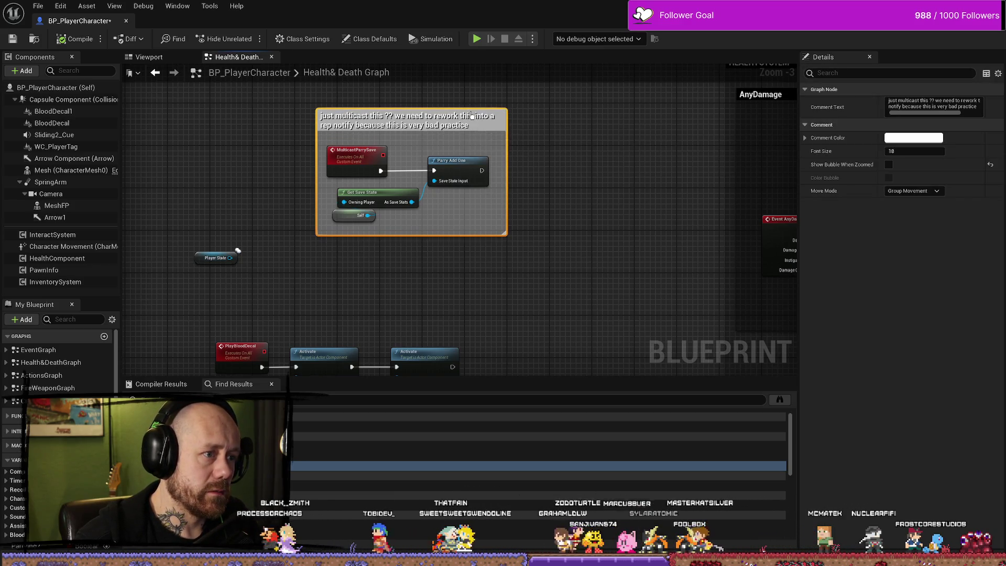
drag(320, 122, 315, 121)
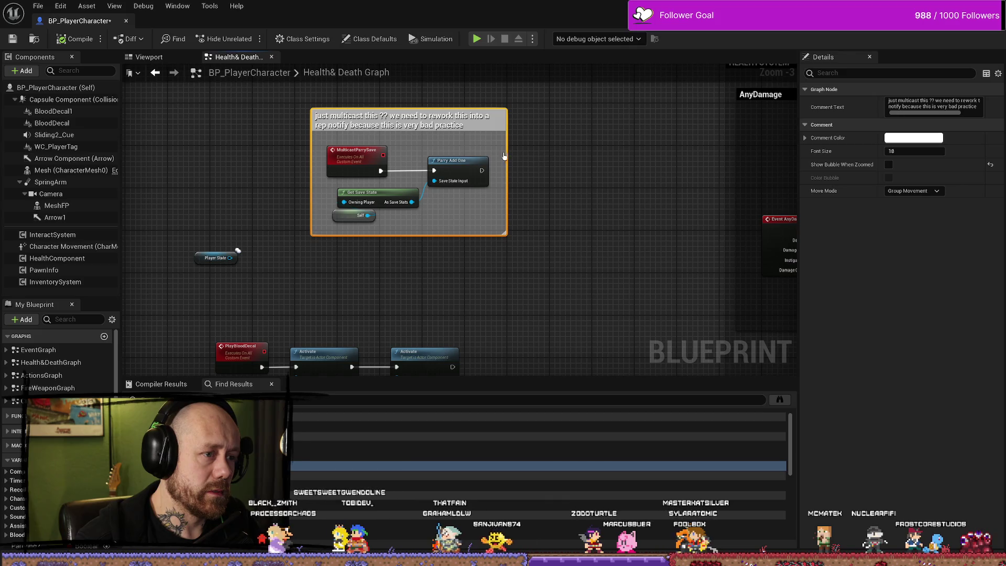
drag(507, 152, 517, 152)
drag(406, 108, 407, 103)
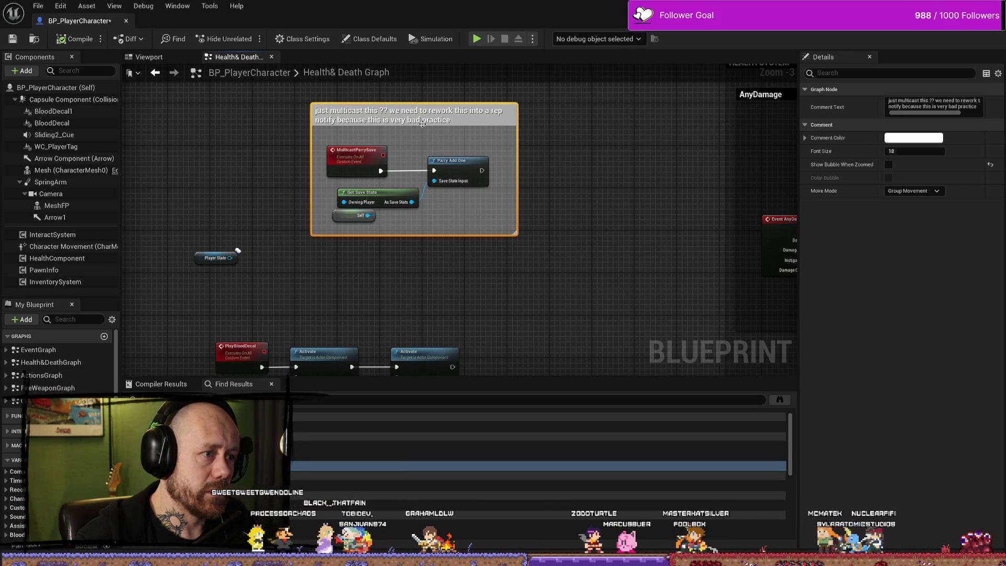
drag(266, 215, 281, 177)
click(279, 211)
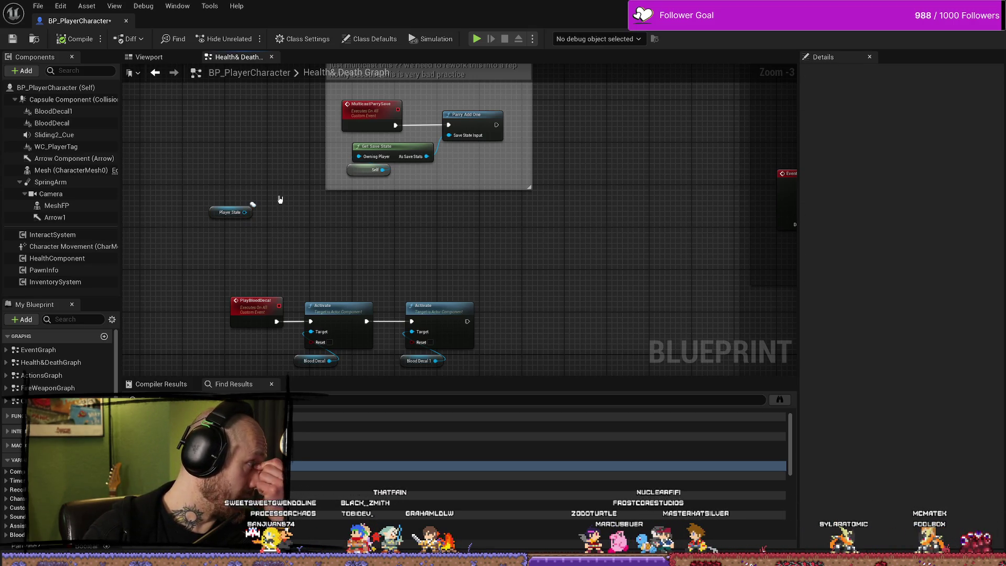
- Delete the unused Player State node beside the parry-save comment
mouse_move(269, 168)
mouse_down()
mouse_move(356, 241)
mouse_move(357, 206)
mouse_up()
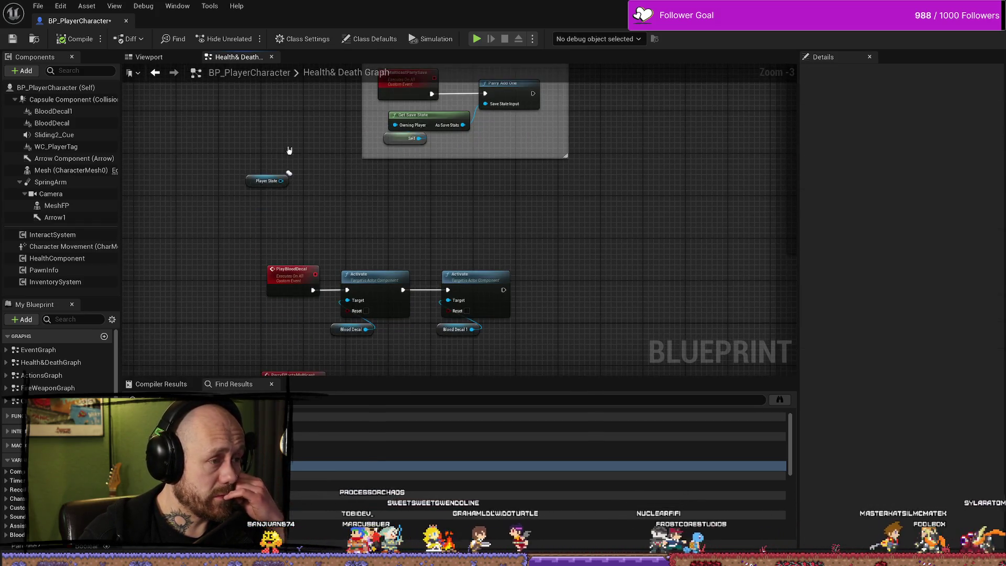
click(266, 180)
drag(266, 180, 309, 219)
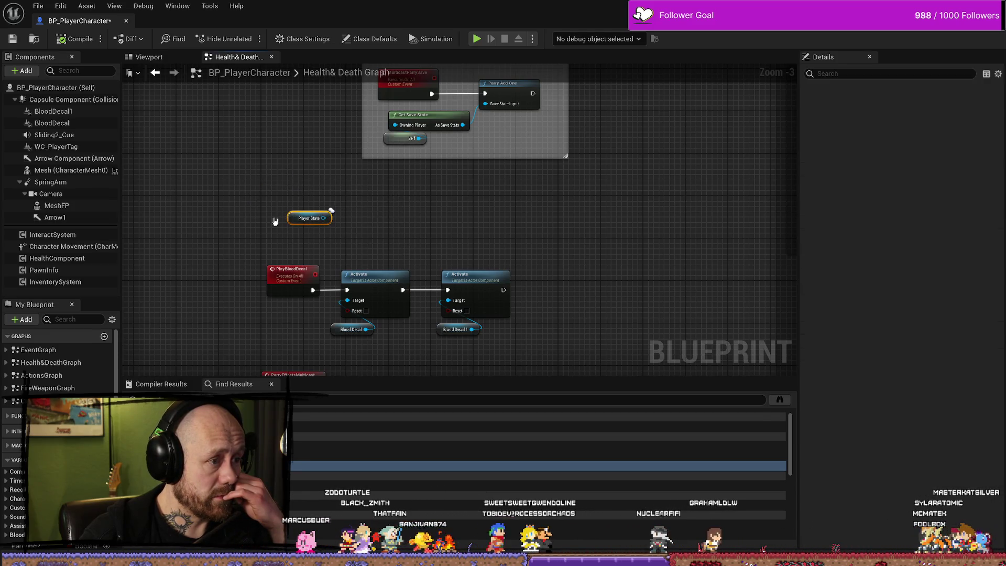
key(Delete)
- Resize the comment box's bottom and right edges and shift it down-right
scroll(515, 270, up, 3)
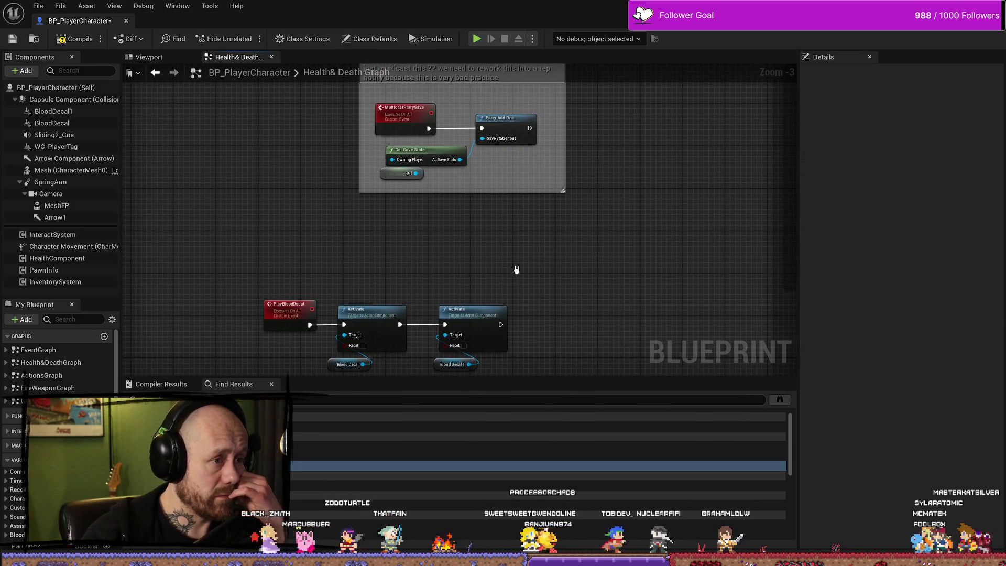
drag(558, 226, 557, 238)
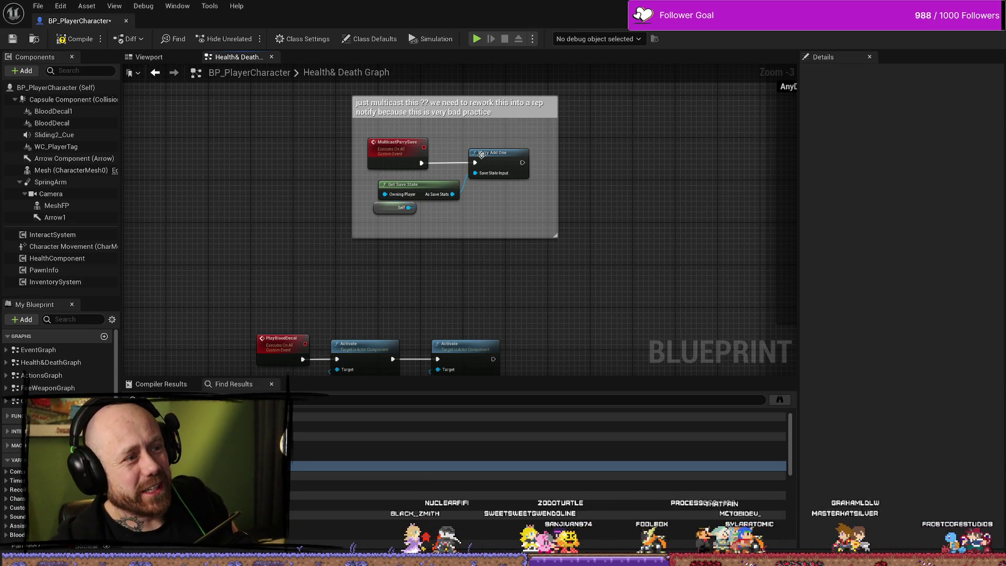
mouse_move(557, 207)
mouse_down()
mouse_move(551, 220)
mouse_move(512, 228)
mouse_up()
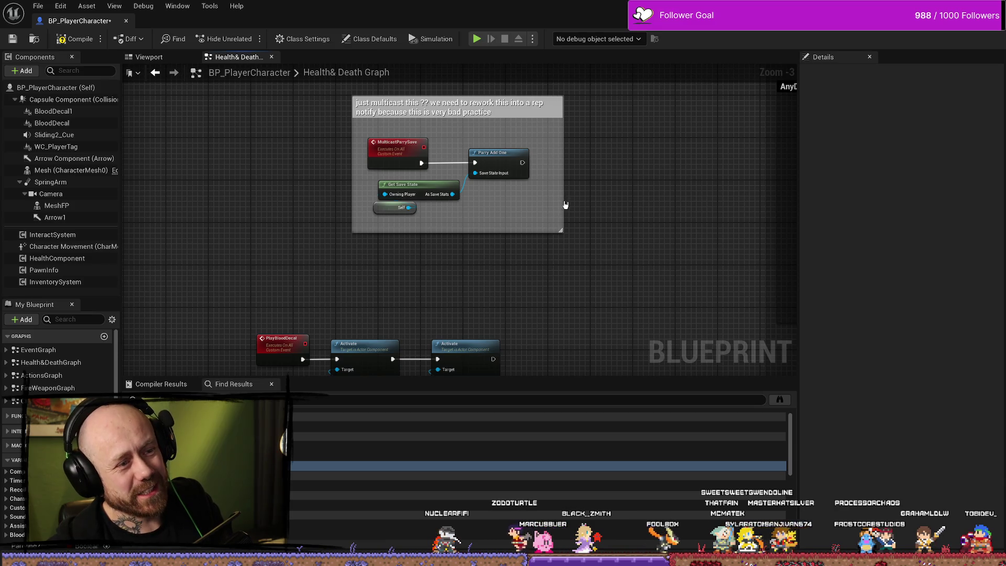
drag(516, 114, 542, 146)
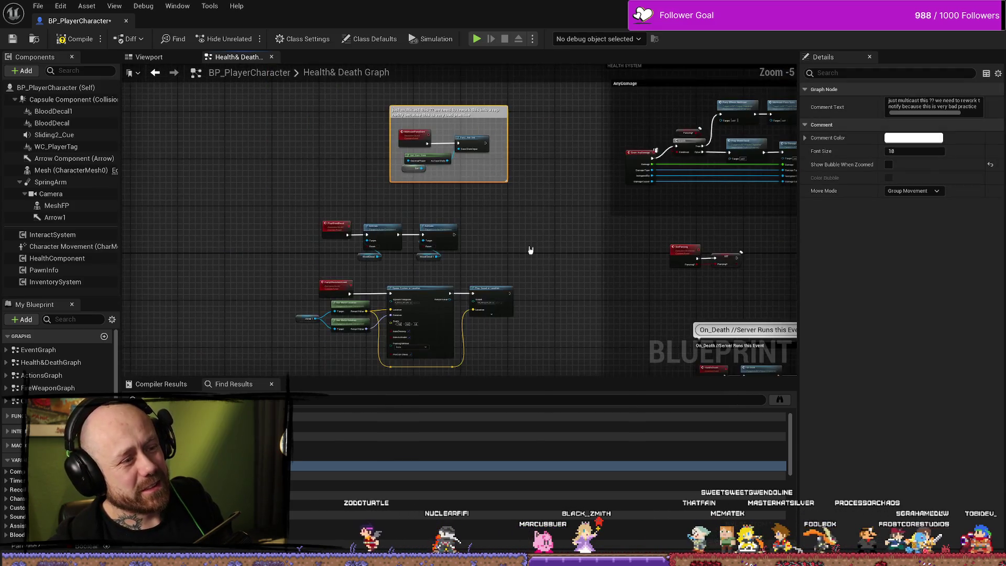
click(598, 216)
mouse_move(597, 216)
mouse_down()
mouse_move(578, 192)
mouse_move(574, 278)
mouse_up()
click(498, 126)
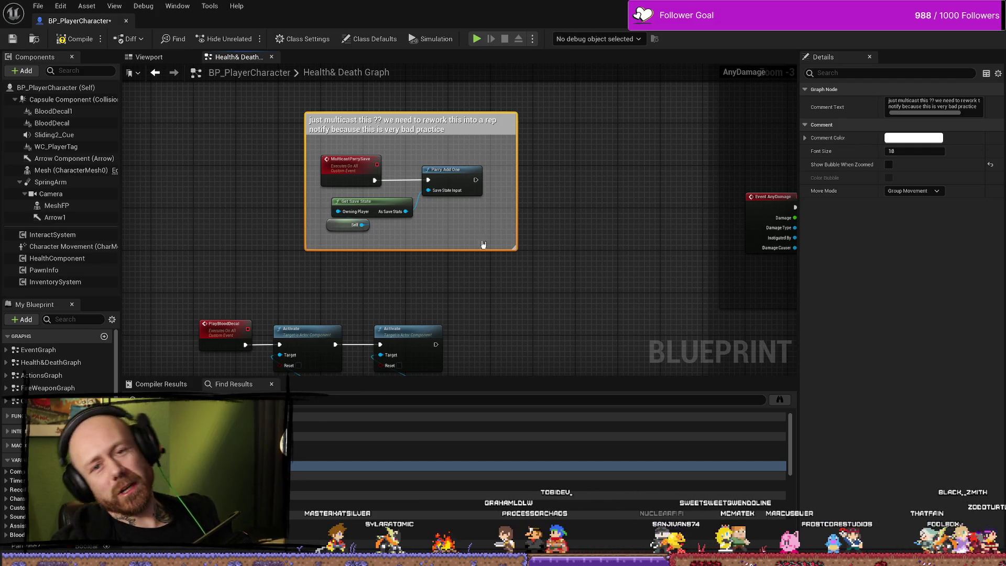
- Marquee-select the PlayBloodDecal event, its two Activate nodes and both Blood Decal getters
drag(396, 187, 437, 229)
scroll(437, 230, up, 2)
mouse_move(546, 271)
mouse_down()
mouse_move(501, 345)
mouse_move(485, 266)
mouse_up()
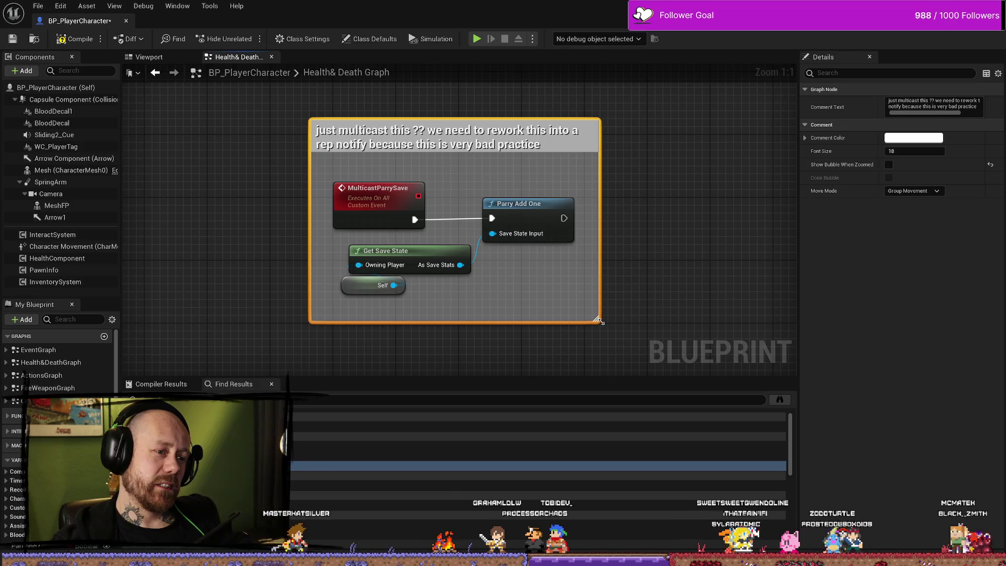
scroll(606, 301, down, 3)
mouse_move(576, 309)
mouse_down()
mouse_move(517, 225)
mouse_move(517, 152)
mouse_up()
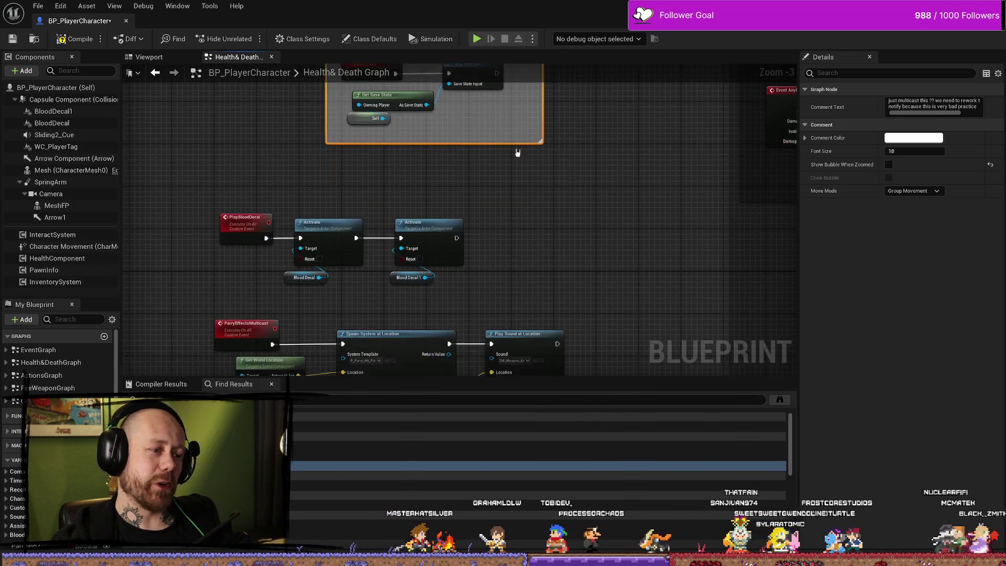
drag(499, 189, 235, 293)
drag(555, 252, 575, 208)
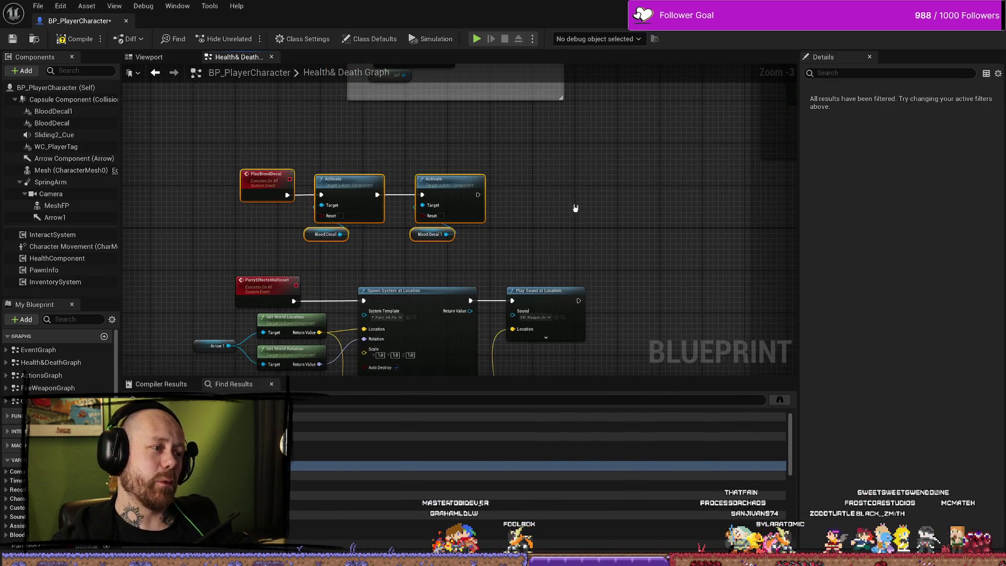